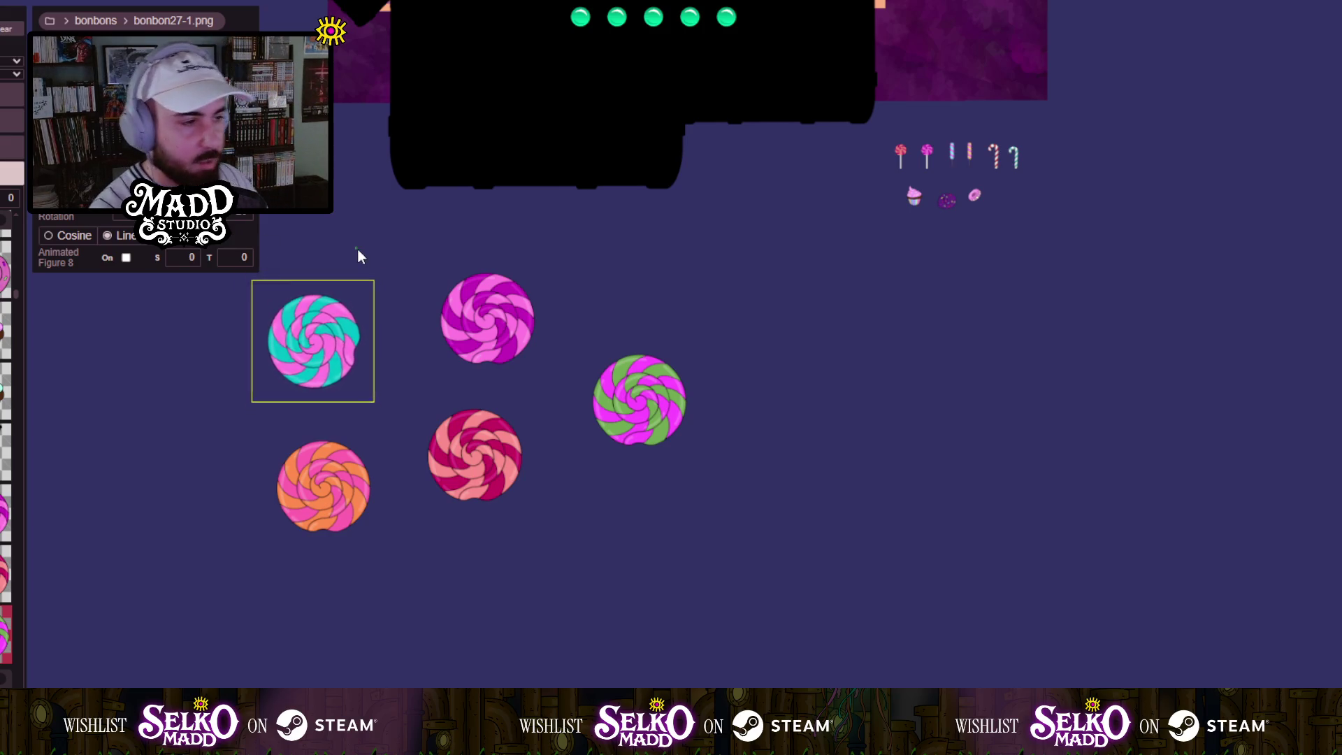
# Switch the orange and green swirl candies' rotation animation from Cosine to Linear.
pyautogui.moveTo(356, 265); pyautogui.dragTo(315, 449)
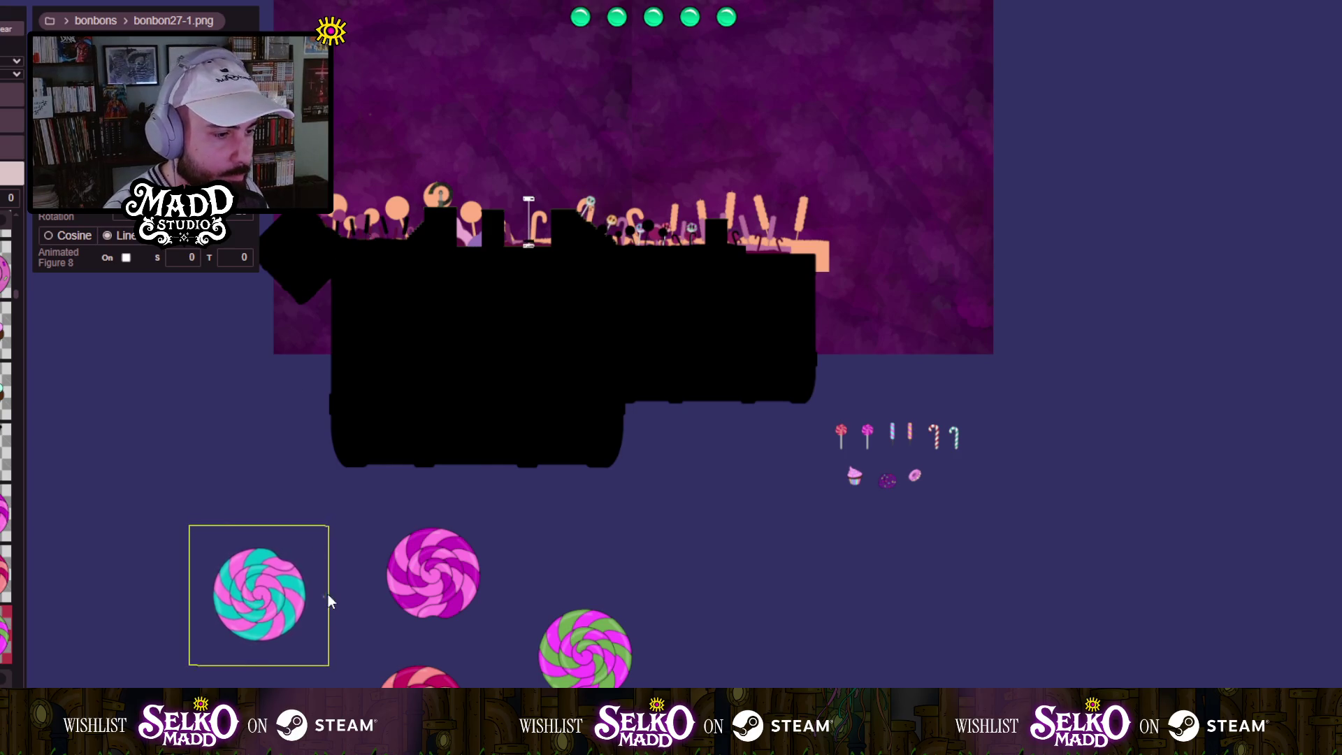
pyautogui.moveTo(316, 553); pyautogui.dragTo(329, 396)
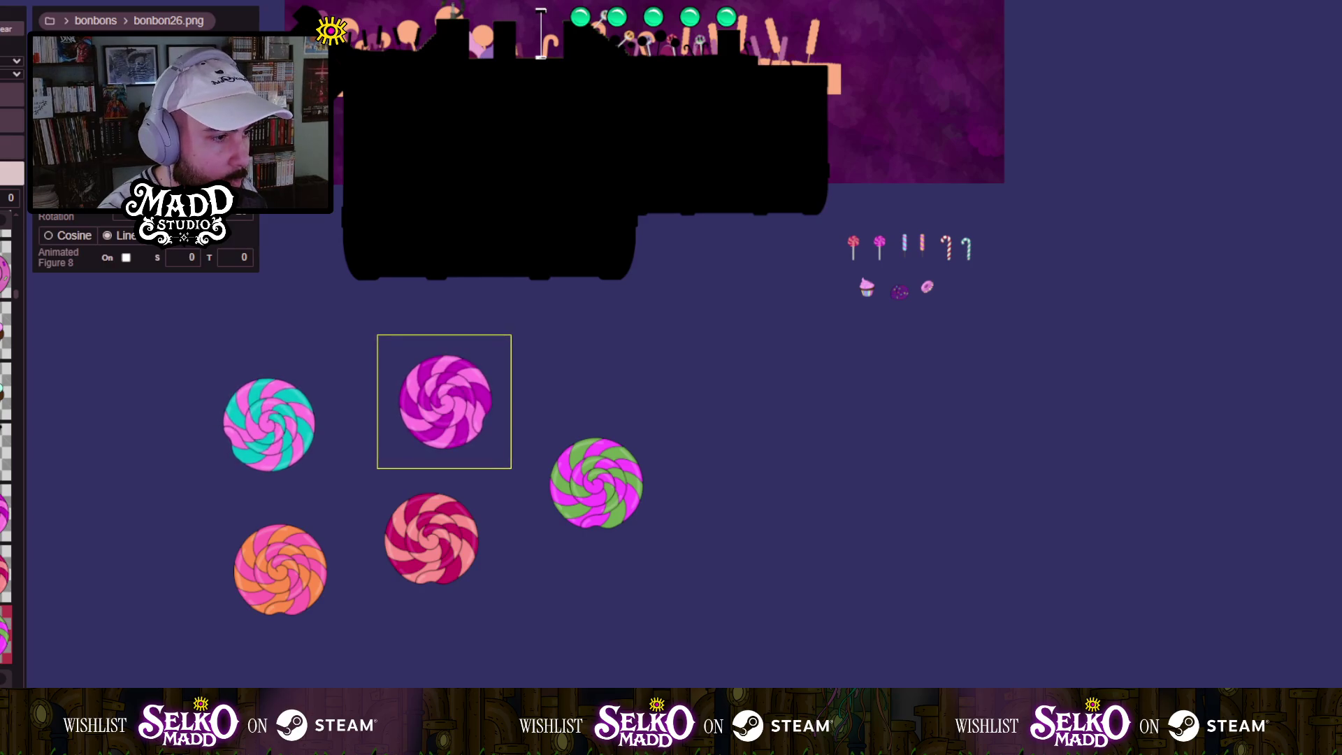
pyautogui.scroll(-2, 329, 455)
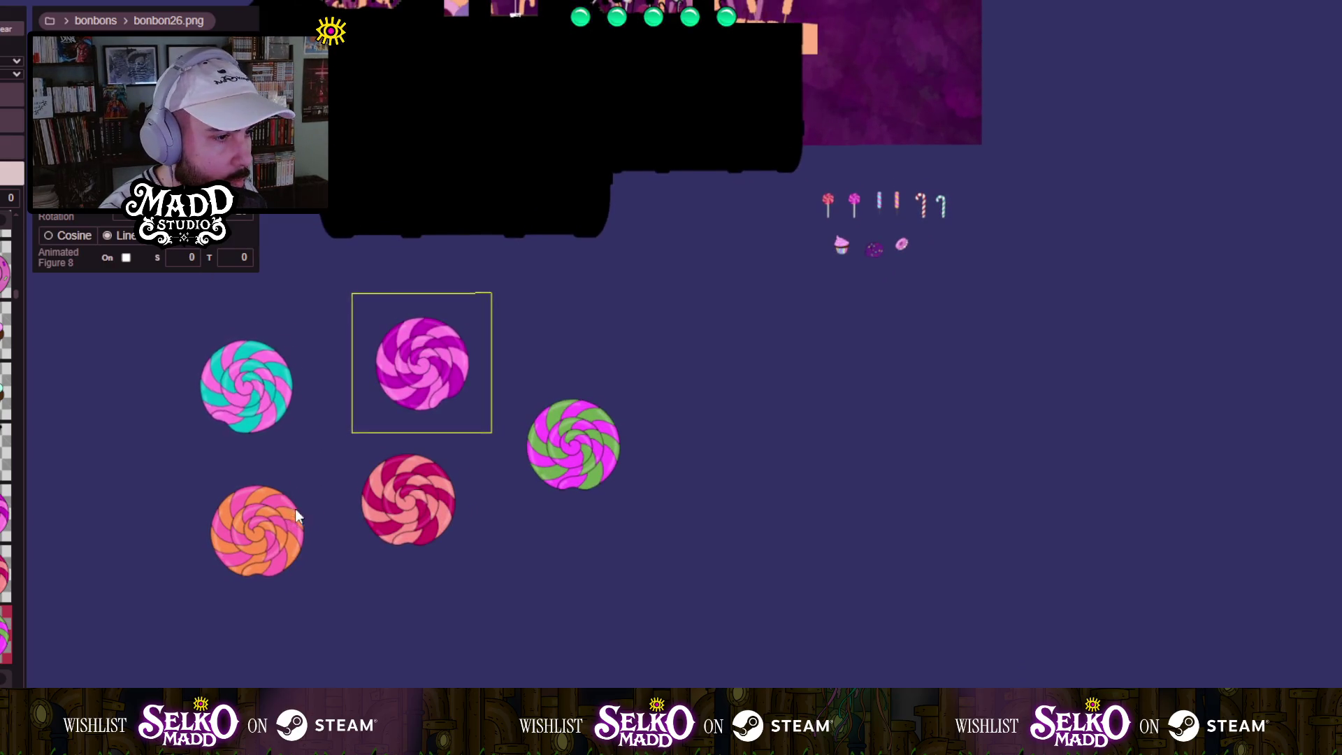
pyautogui.click(300, 500)
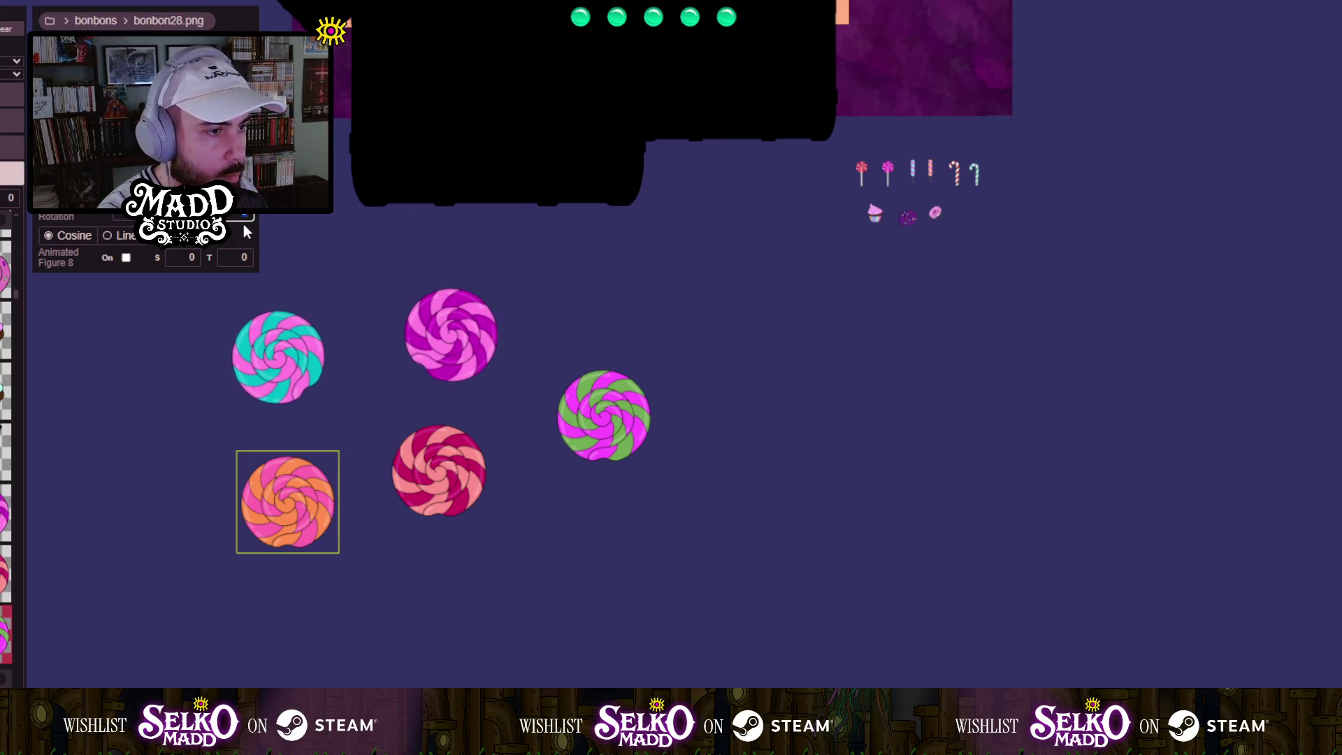
pyautogui.click(118, 238)
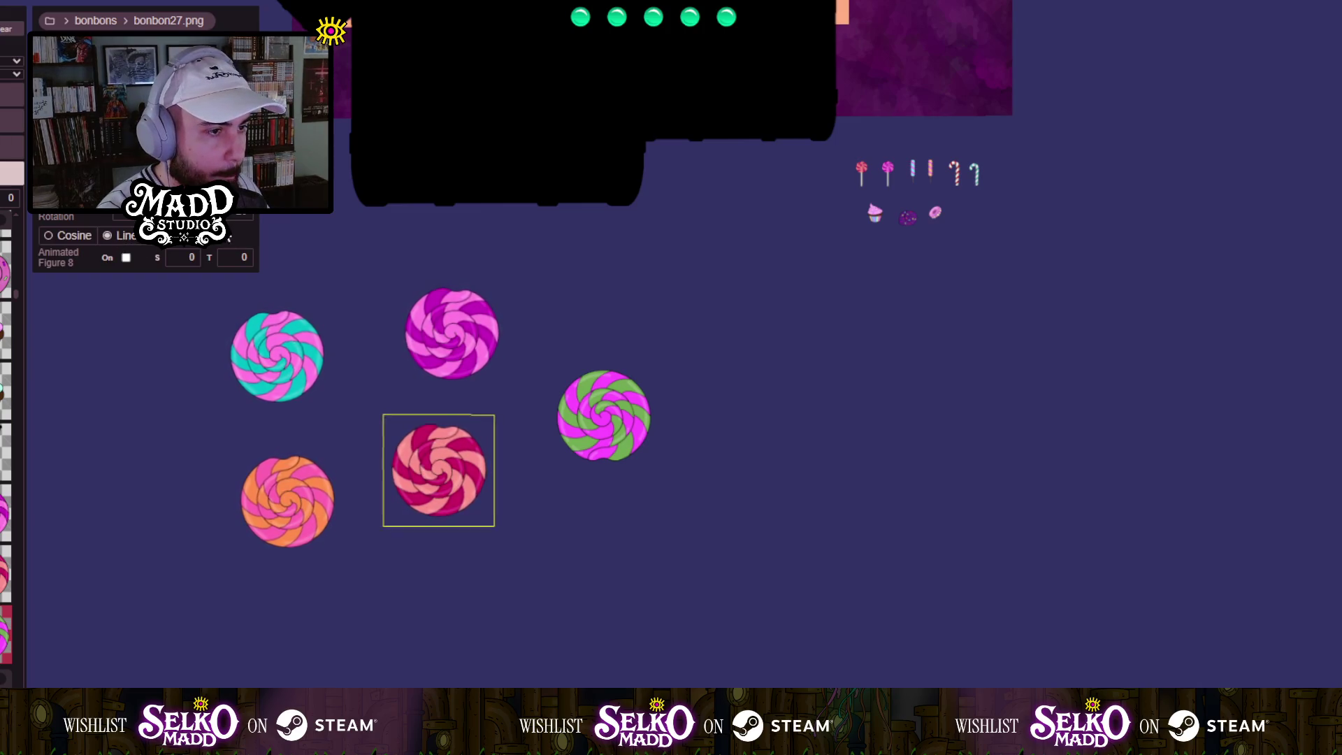
pyautogui.press('Tab')
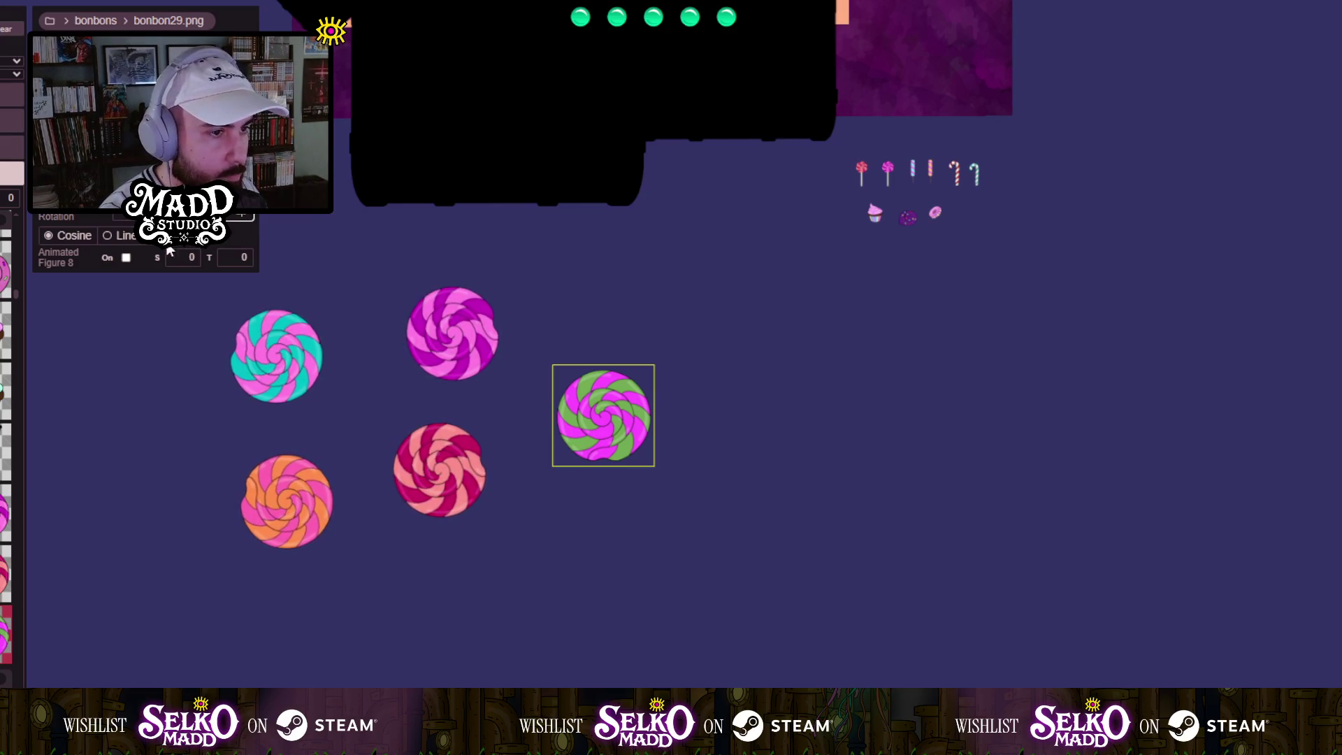
pyautogui.click(120, 240)
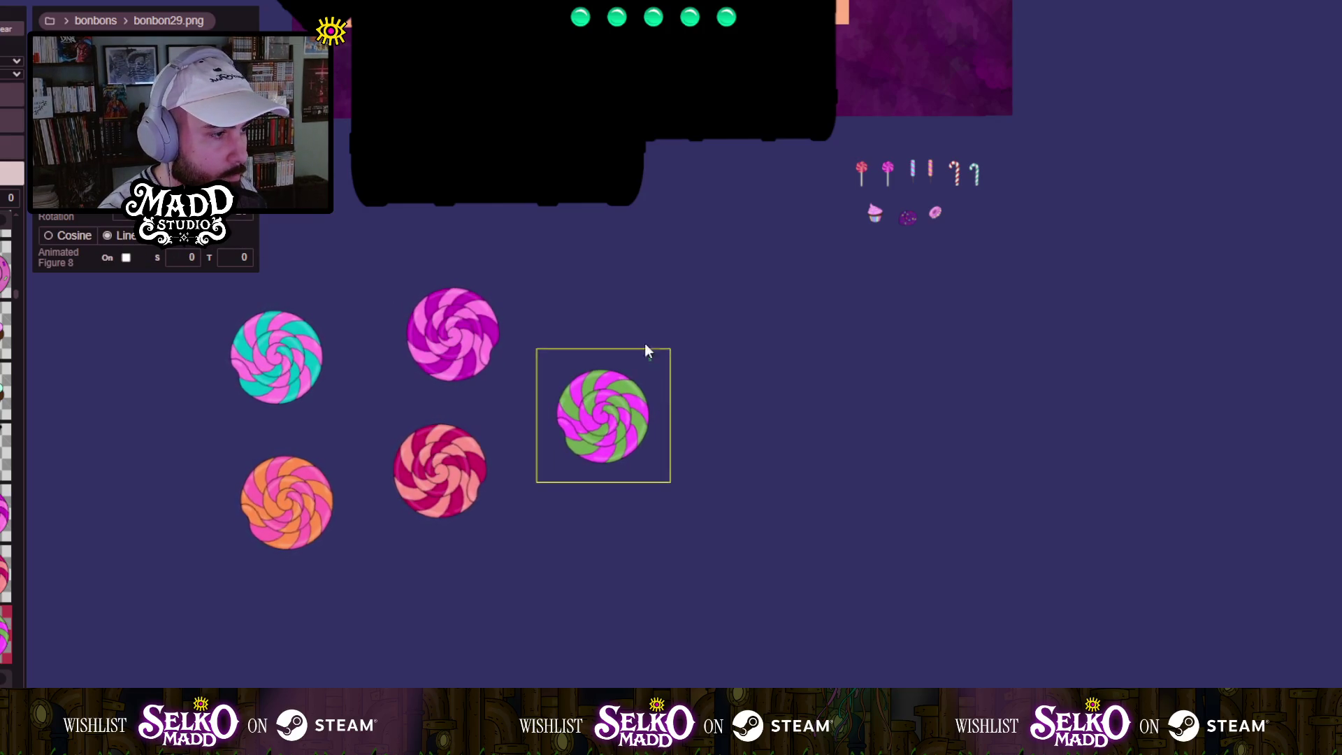
# Drag the teal swirl candy up into the level and select it.
pyautogui.moveTo(644, 375); pyautogui.dragTo(628, 600)
pyautogui.moveTo(324, 406)
pyautogui.mouseDown()
pyautogui.moveTo(235, 499)
pyautogui.moveTo(235, 485)
pyautogui.mouseUp()
pyautogui.click(154, 650)
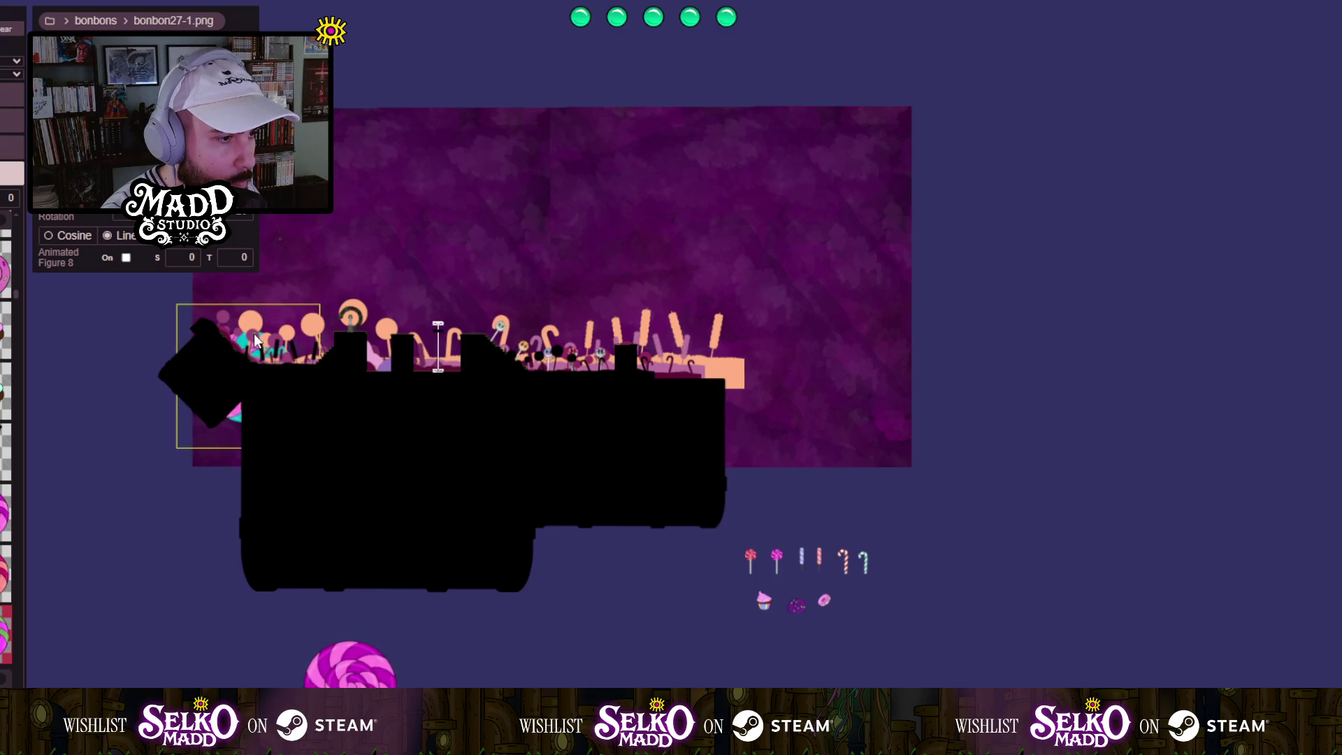
# Drag the magenta swirl candy into the level, select the green one, and zoom to check placement.
pyautogui.moveTo(349, 672); pyautogui.dragTo(318, 417)
pyautogui.click(322, 376)
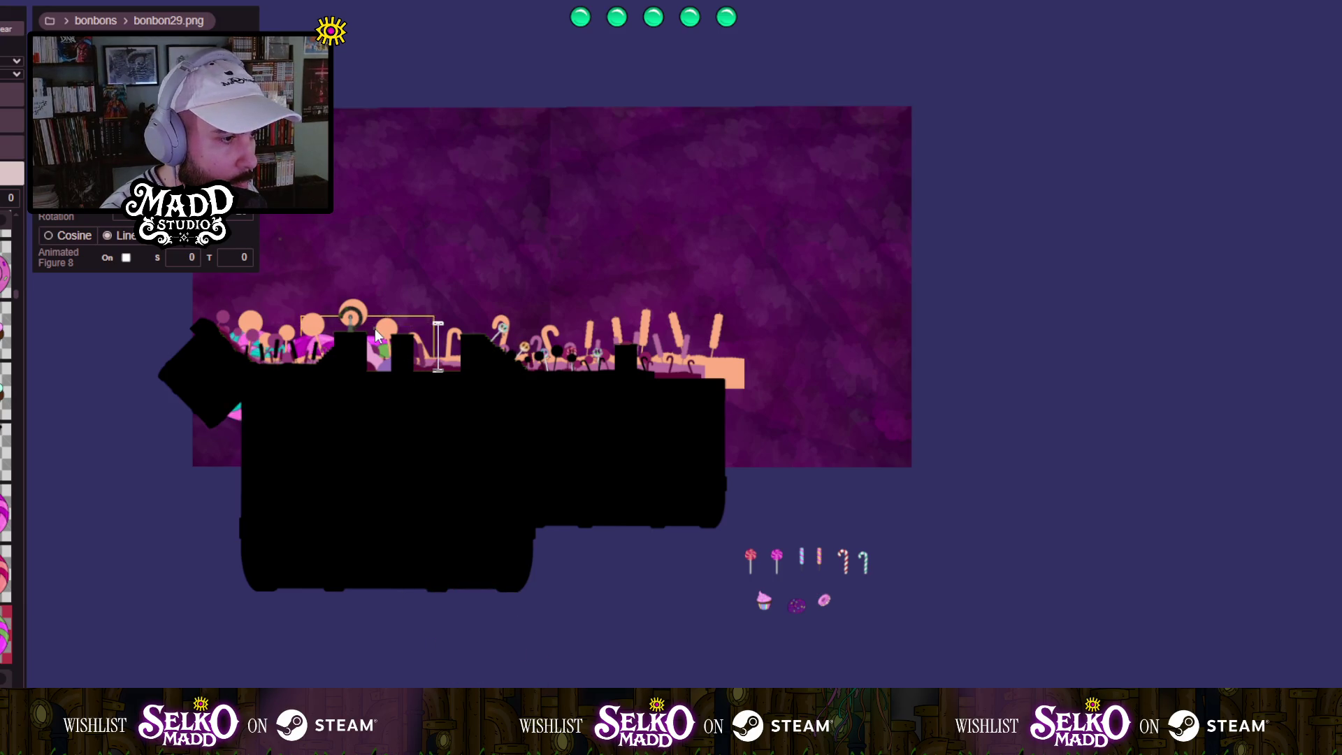
pyautogui.scroll(-2, 469, 508)
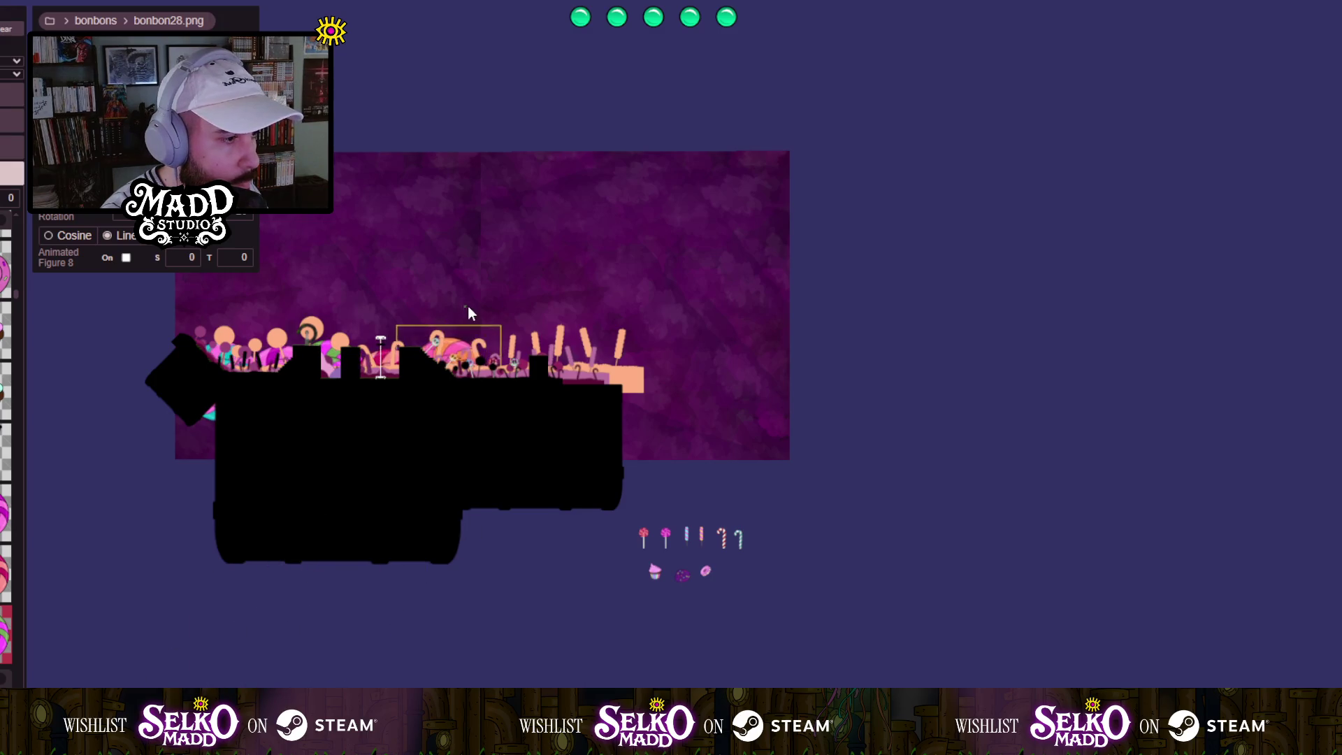
pyautogui.scroll(5, 408, 291)
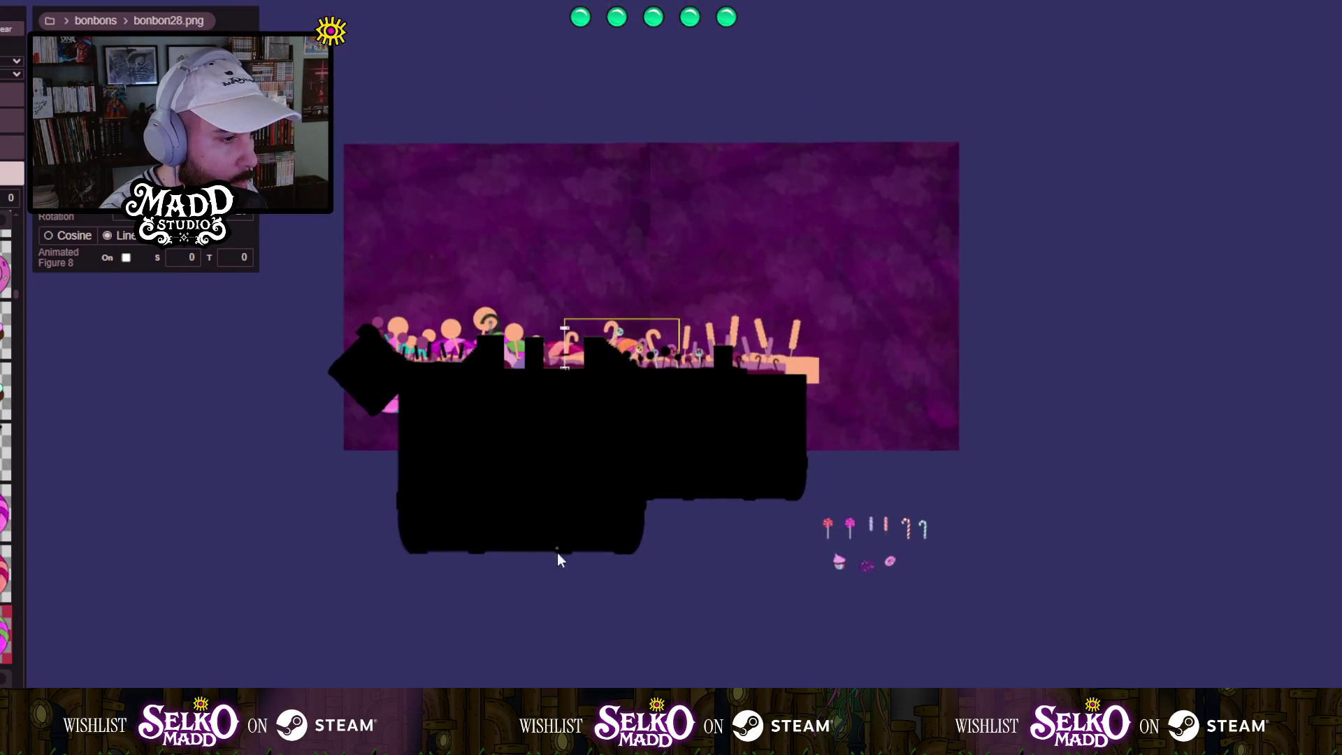
pyautogui.scroll(5, 281, 329)
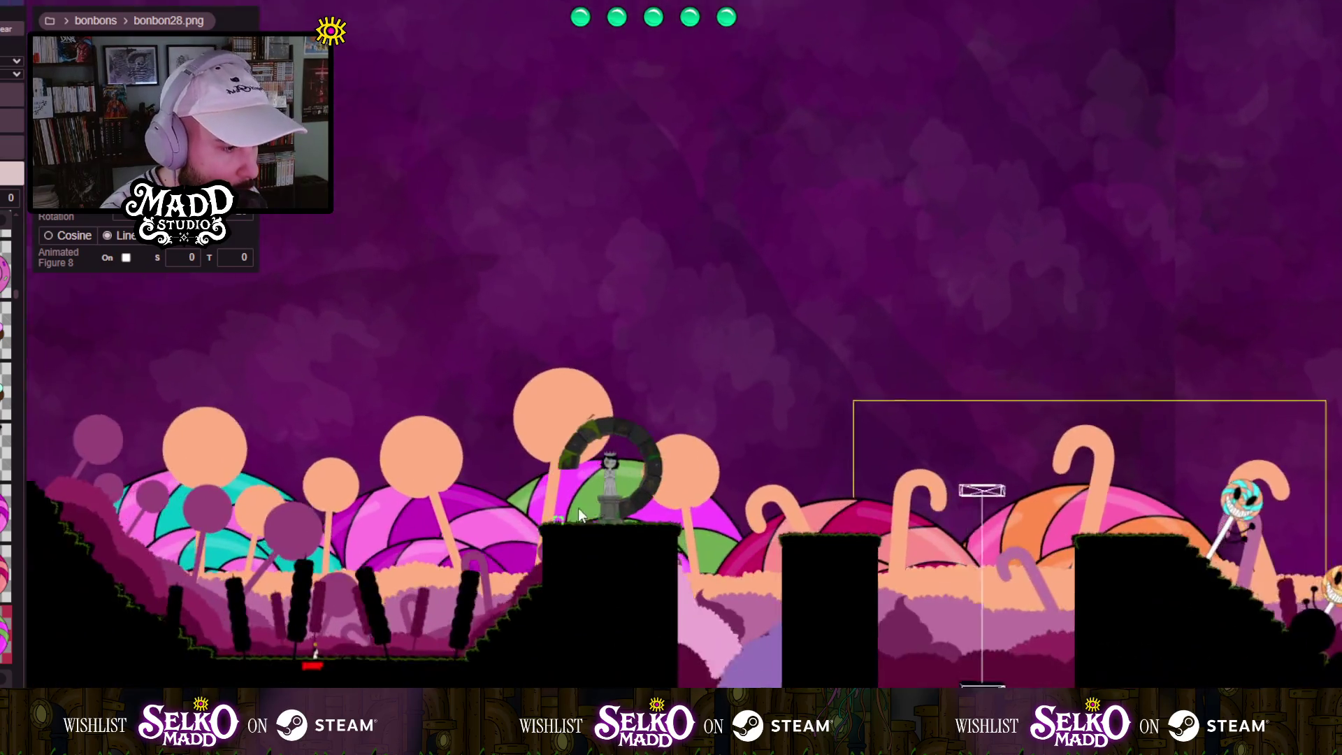
pyautogui.scroll(5, 605, 488)
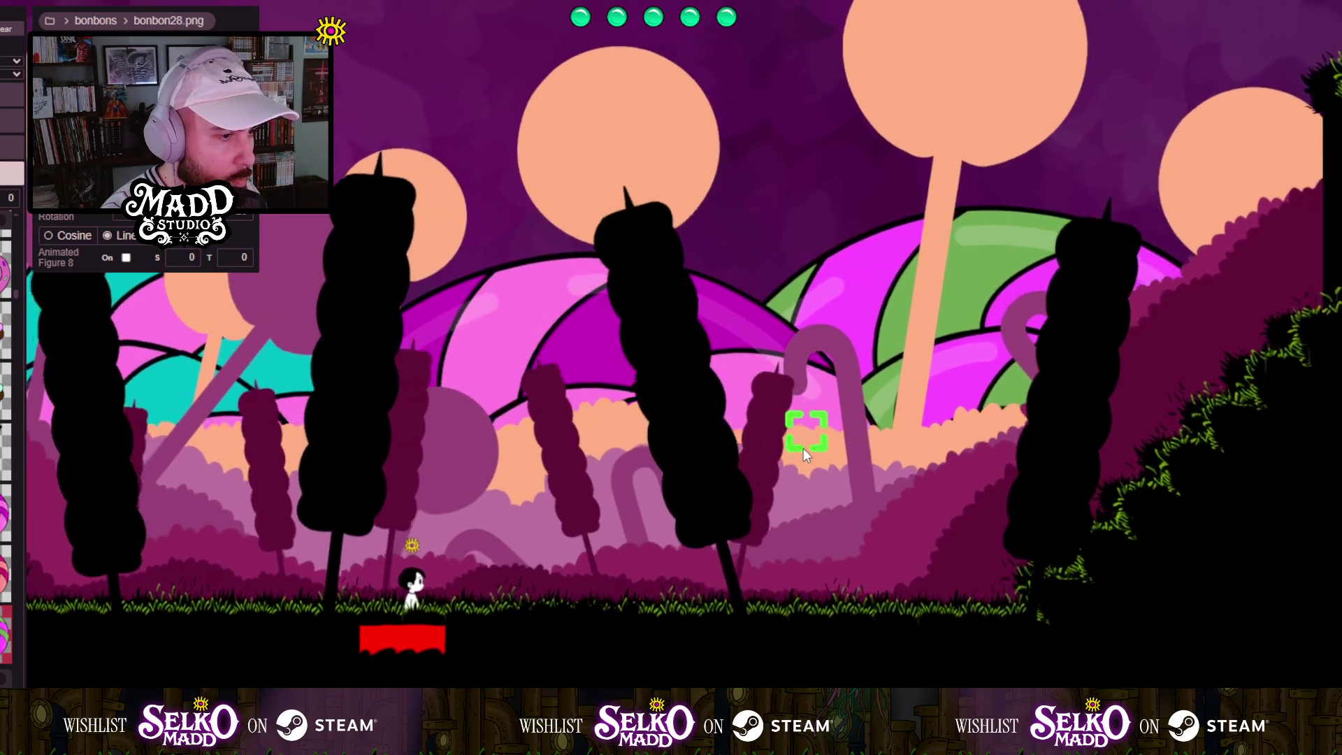
pyautogui.scroll(-5, 693, 540)
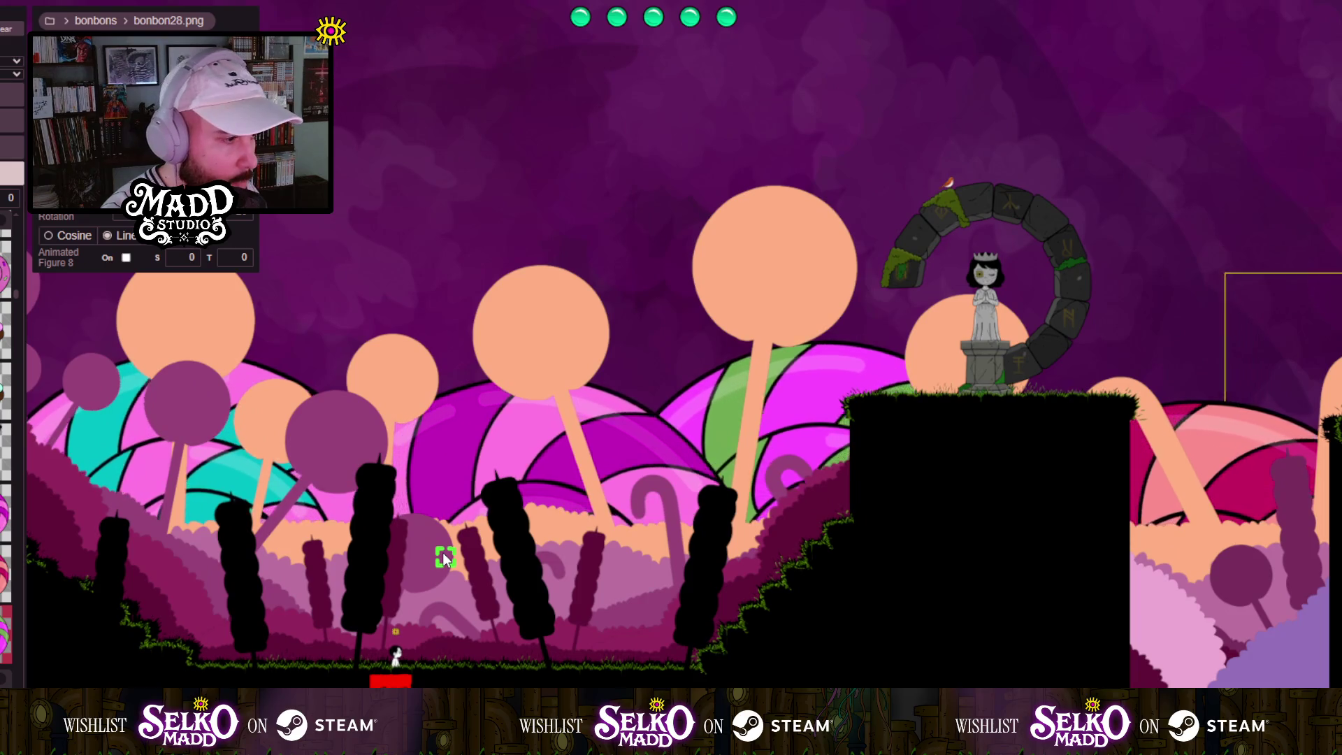
pyautogui.scroll(3, 458, 563)
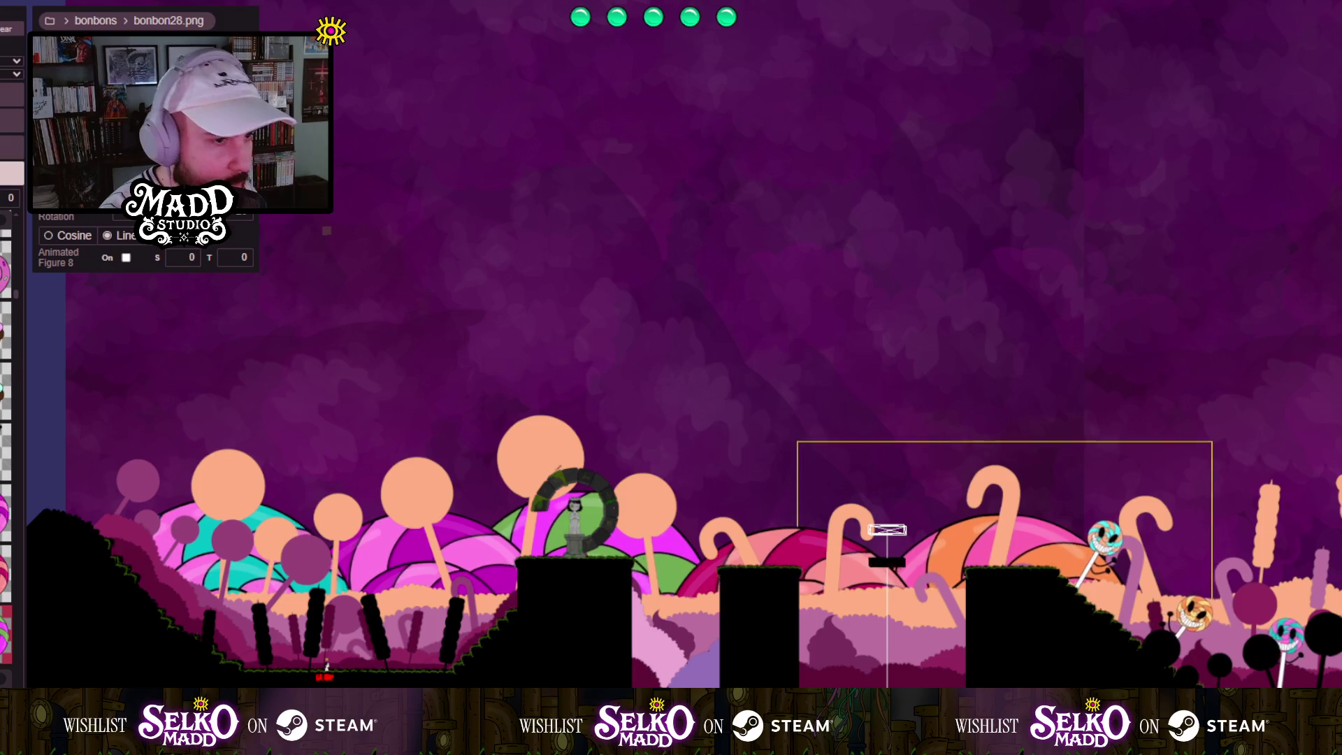
# Set a candy's depth to -32, then raise the pink-and-red swirl candy and push it further back.
pyautogui.write('-15')
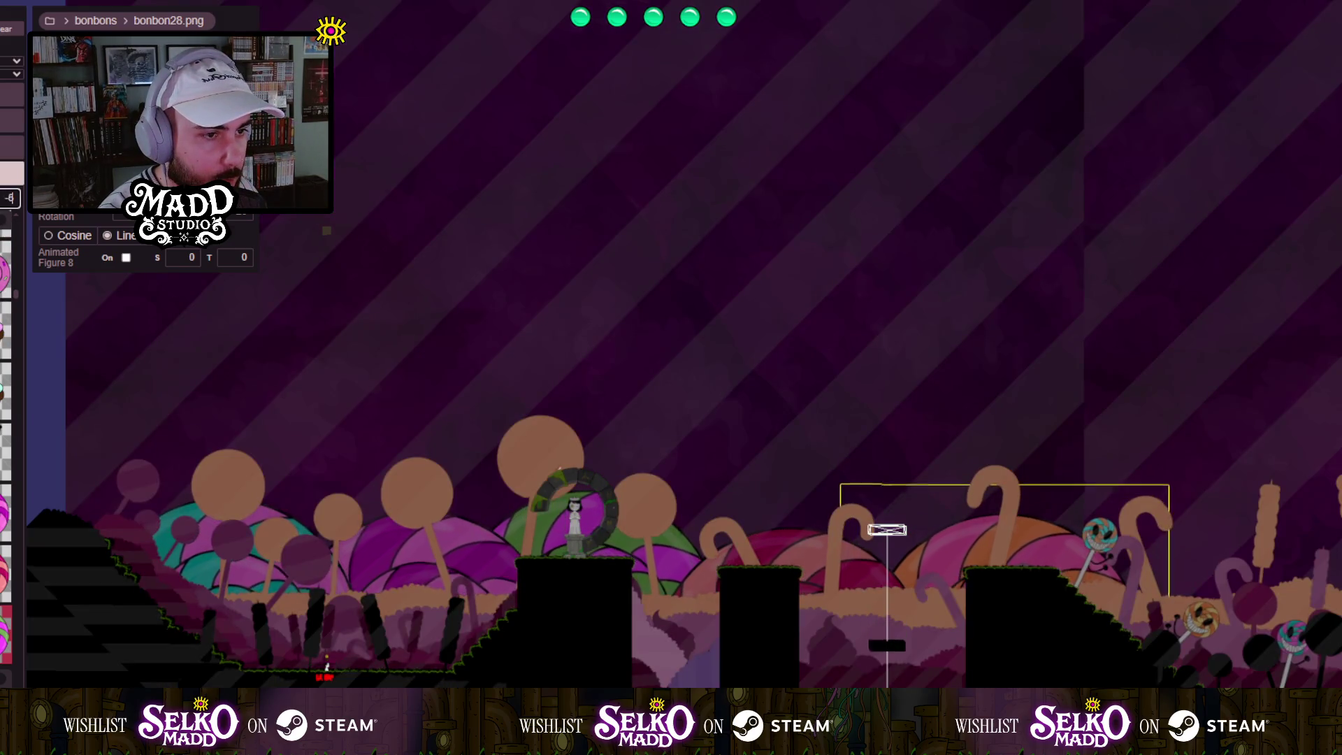
pyautogui.press('BackSpace')
pyautogui.press('BackSpace')
pyautogui.press('BackSpace')
pyautogui.write('-32')
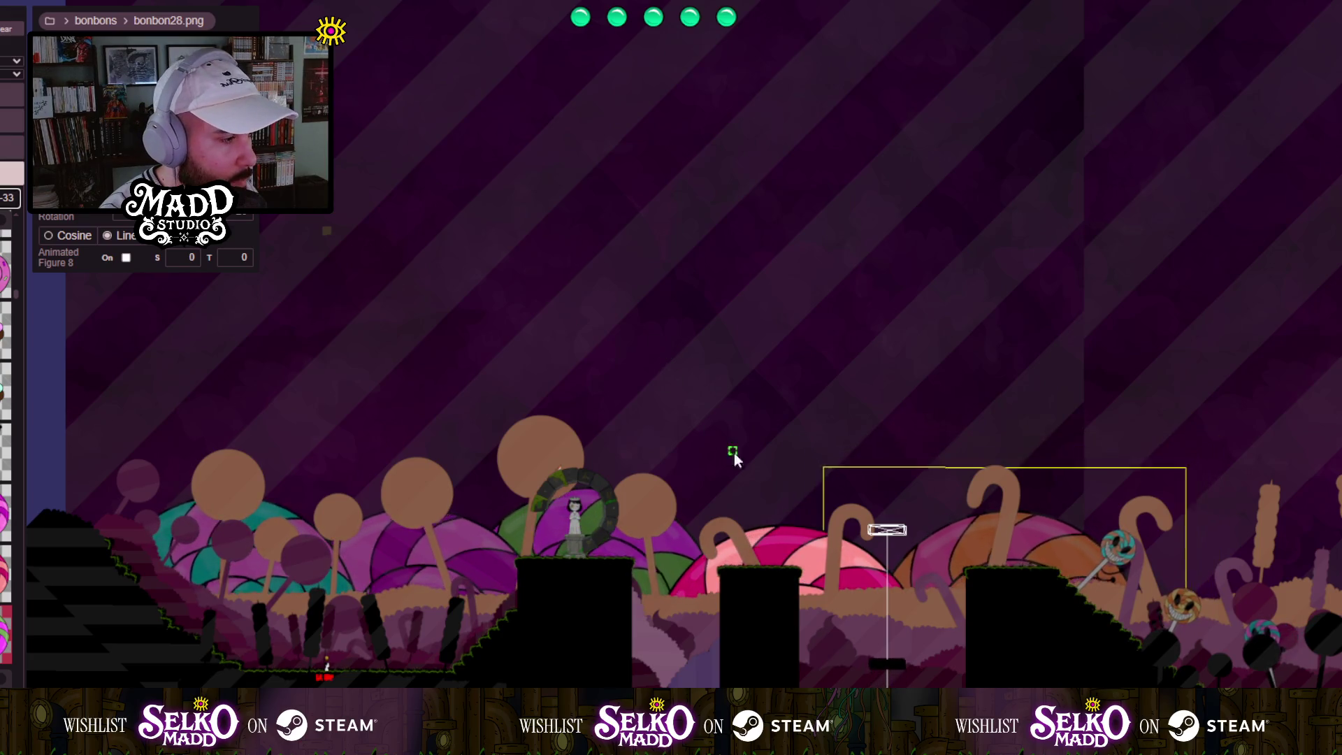
pyautogui.click(787, 539)
pyautogui.moveTo(785, 542); pyautogui.dragTo(768, 427)
pyautogui.click(10, 198)
pyautogui.press('BackSpace')
pyautogui.write('4')
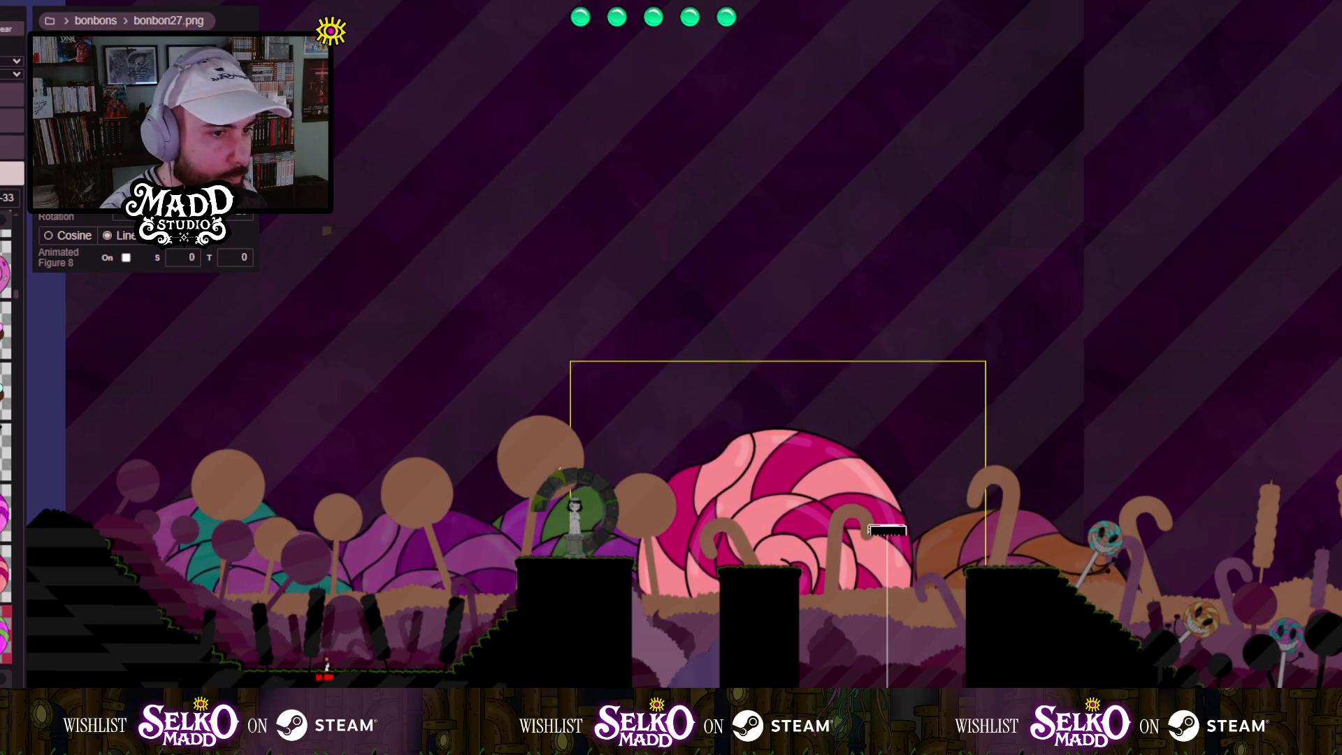
# Raise the orange swirl candy behind the platforms and the green one above the statue arch.
pyautogui.moveTo(1017, 534); pyautogui.dragTo(1013, 475)
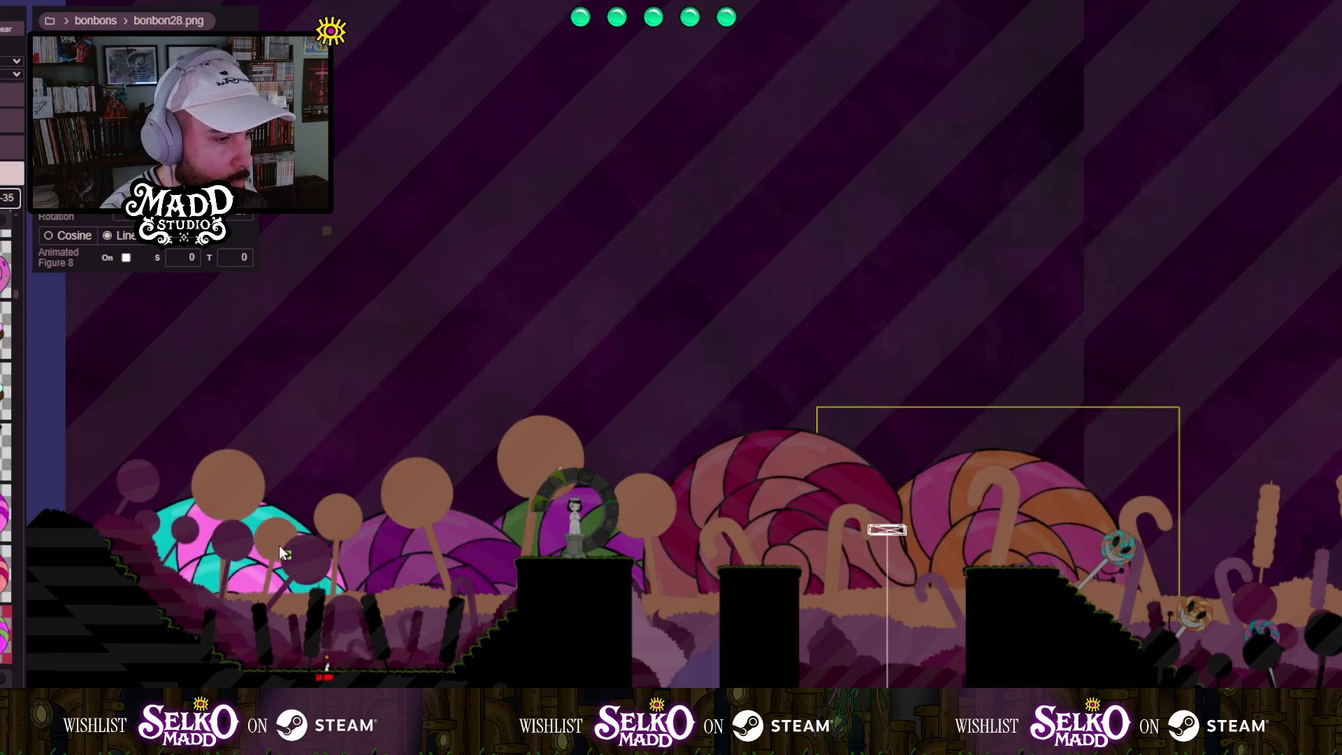
pyautogui.click(256, 470)
pyautogui.scroll(-1, 256, 465)
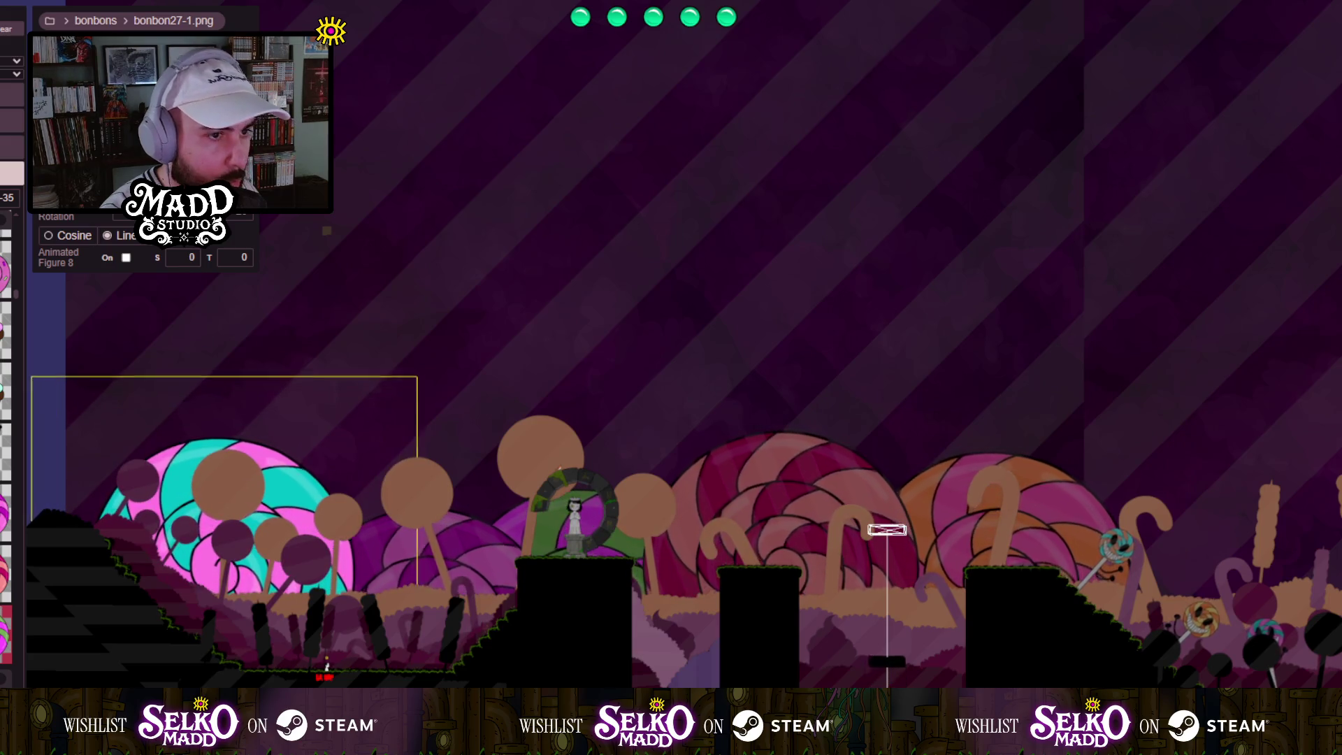
pyautogui.click(460, 574)
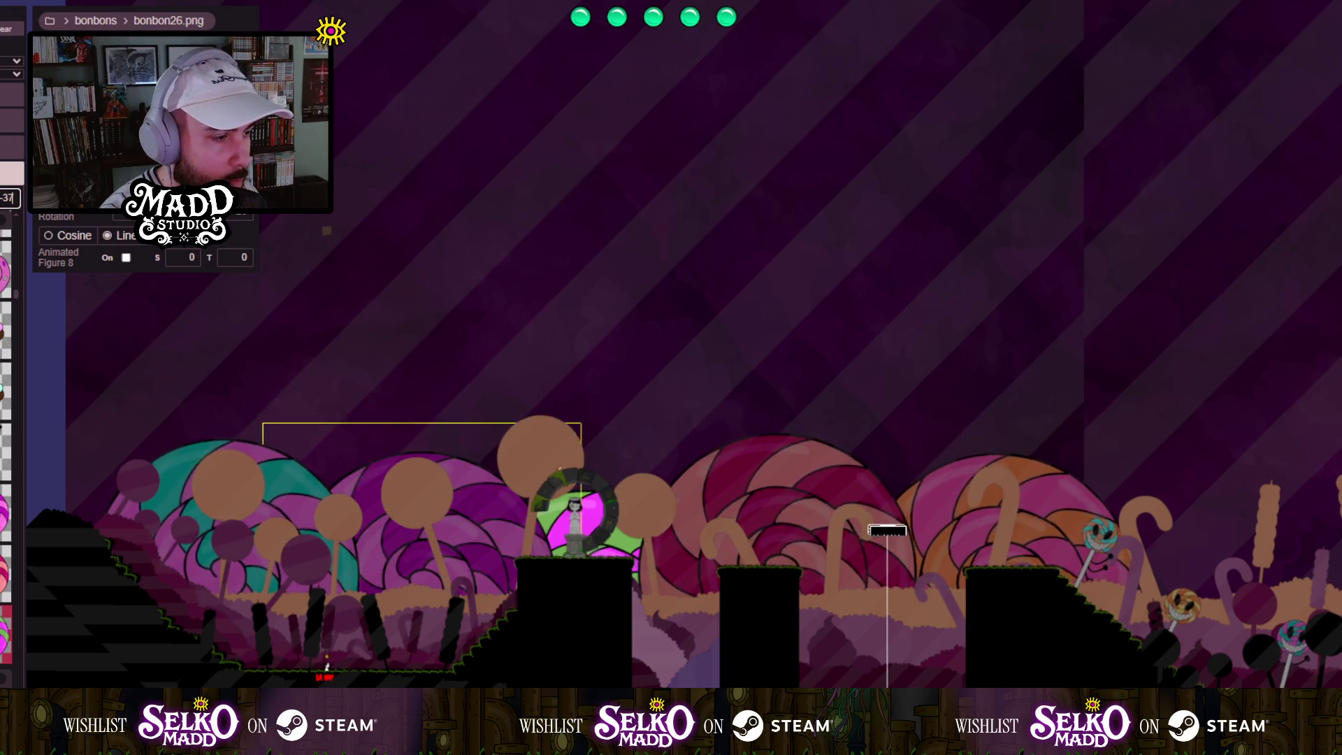
pyautogui.click(601, 532)
pyautogui.moveTo(601, 526)
pyautogui.mouseDown()
pyautogui.moveTo(593, 380)
pyautogui.moveTo(606, 398)
pyautogui.mouseUp()
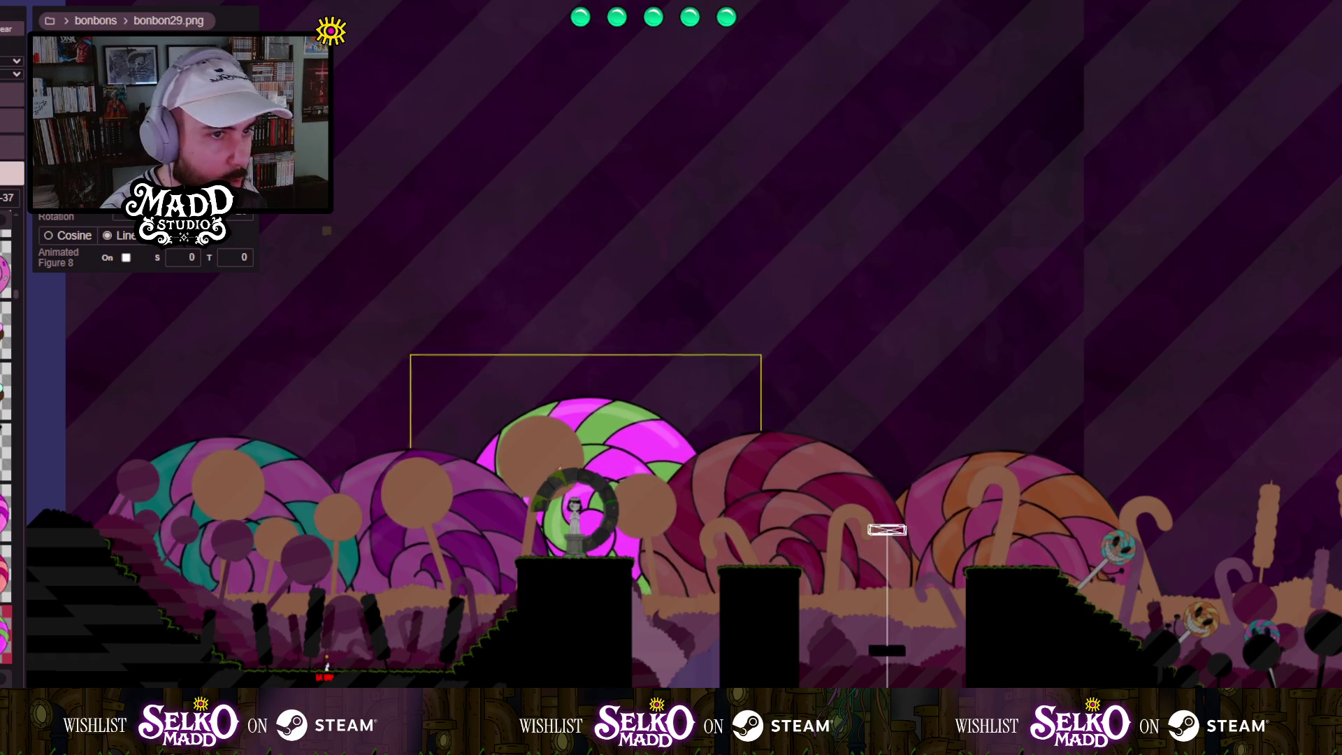
pyautogui.scroll(5, 341, 597)
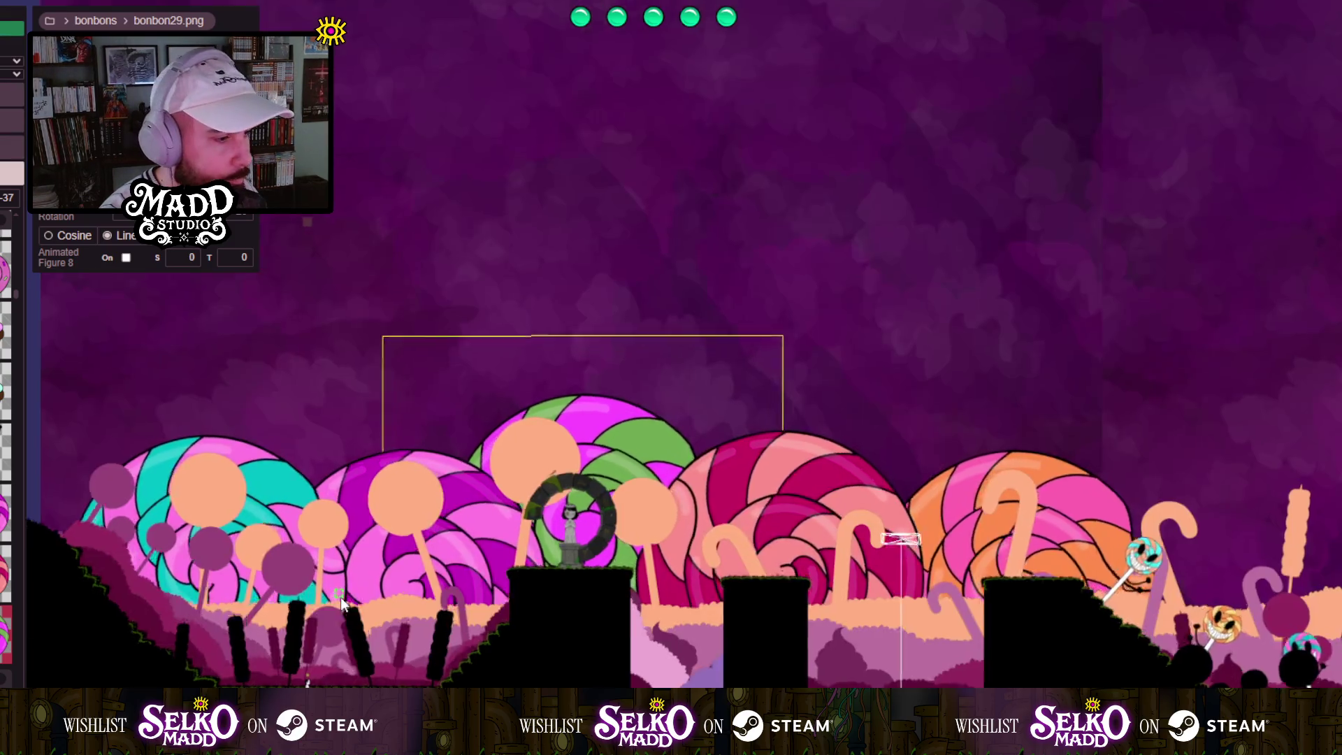
# Survey the level around the statue arch, then select the dark 70% opacity overlay rectangle.
pyautogui.scroll(-2, 726, 376)
pyautogui.scroll(5, 545, 457)
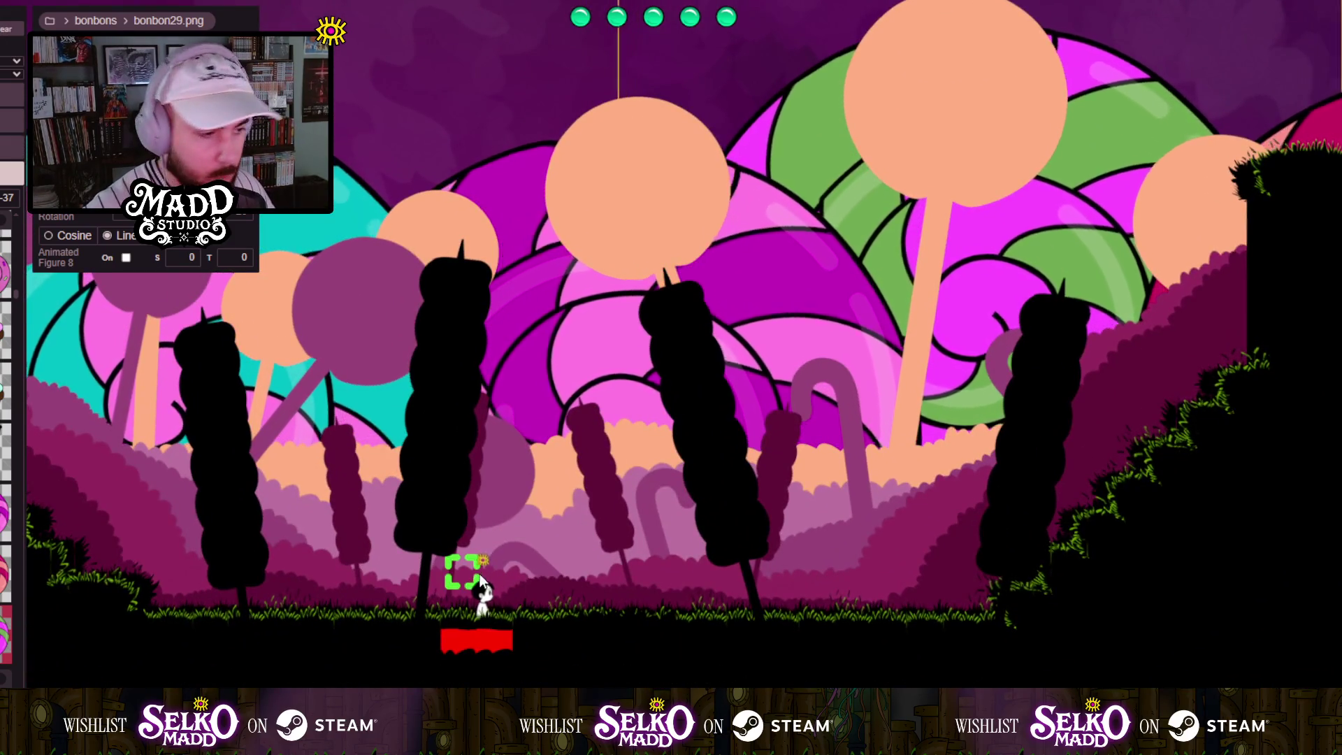
pyautogui.scroll(2, 518, 559)
pyautogui.scroll(-2, 609, 649)
pyautogui.scroll(4, 695, 523)
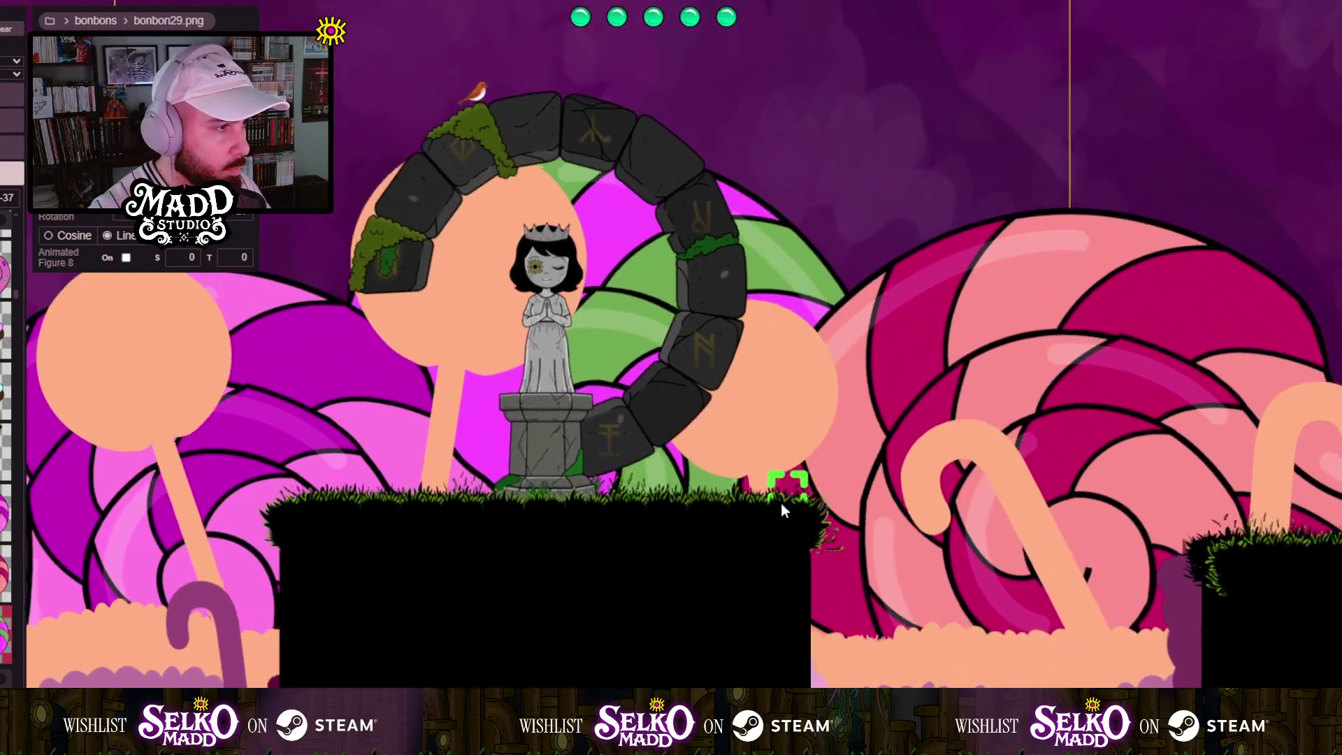
pyautogui.moveTo(782, 502)
pyautogui.mouseDown()
pyautogui.moveTo(644, 492)
pyautogui.moveTo(325, 301)
pyautogui.mouseUp()
pyautogui.moveTo(889, 387)
pyautogui.mouseDown()
pyautogui.moveTo(606, 304)
pyautogui.moveTo(1178, 450)
pyautogui.mouseUp()
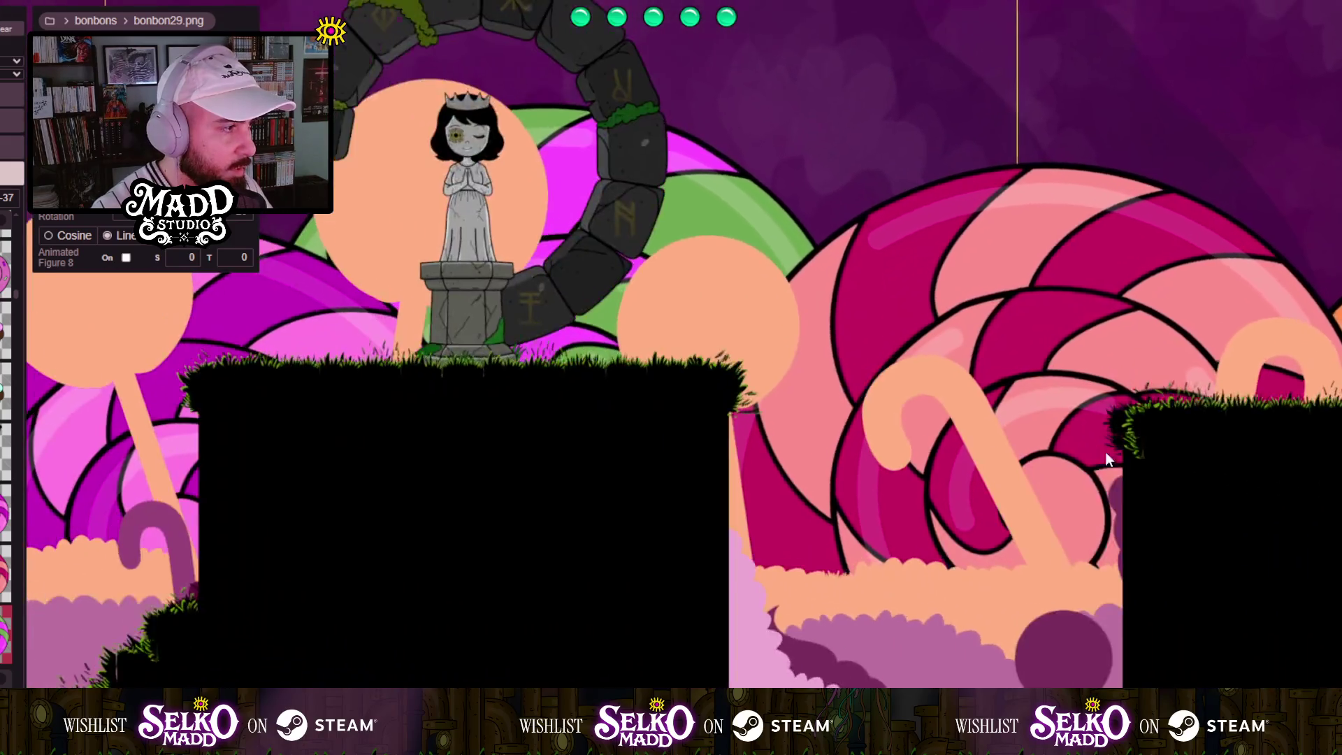
pyautogui.scroll(-2, 728, 462)
pyautogui.scroll(1, 1011, 436)
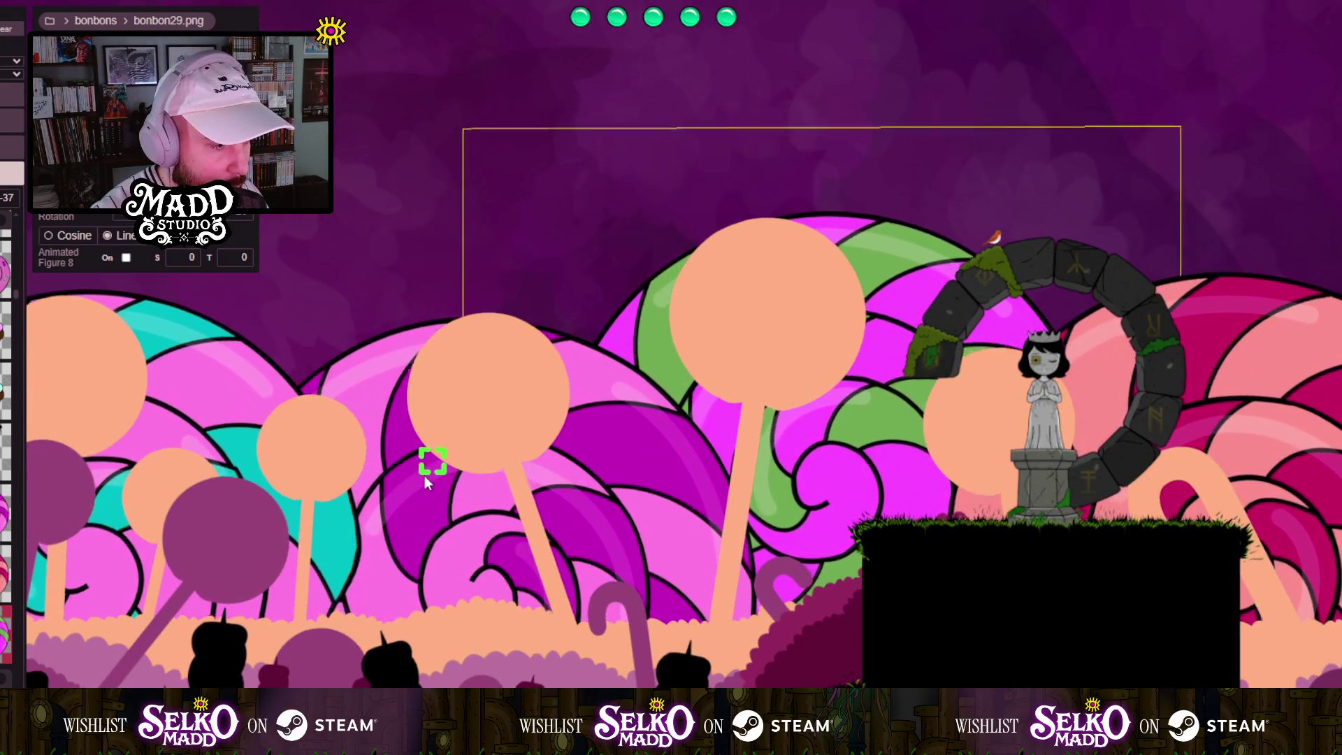
pyautogui.scroll(-10, 427, 479)
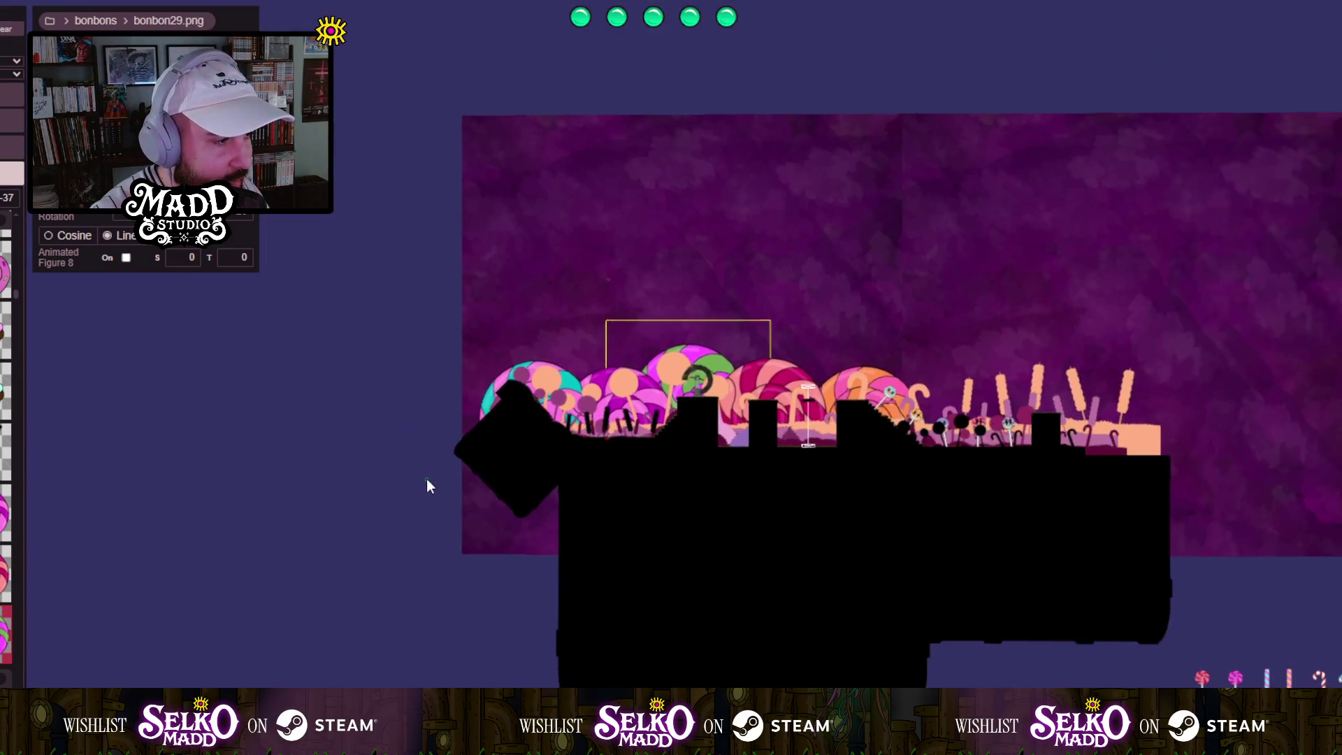
pyautogui.scroll(-3, 427, 479)
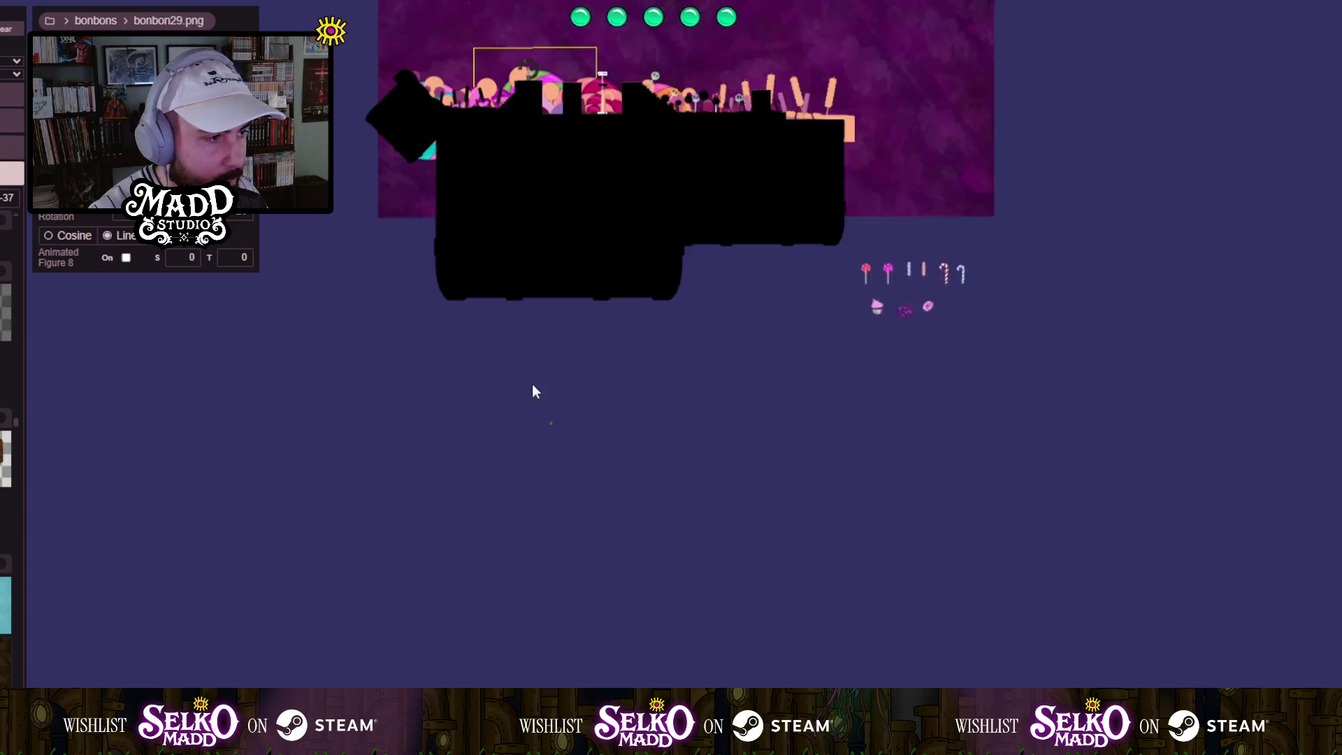
pyautogui.click(280, 524)
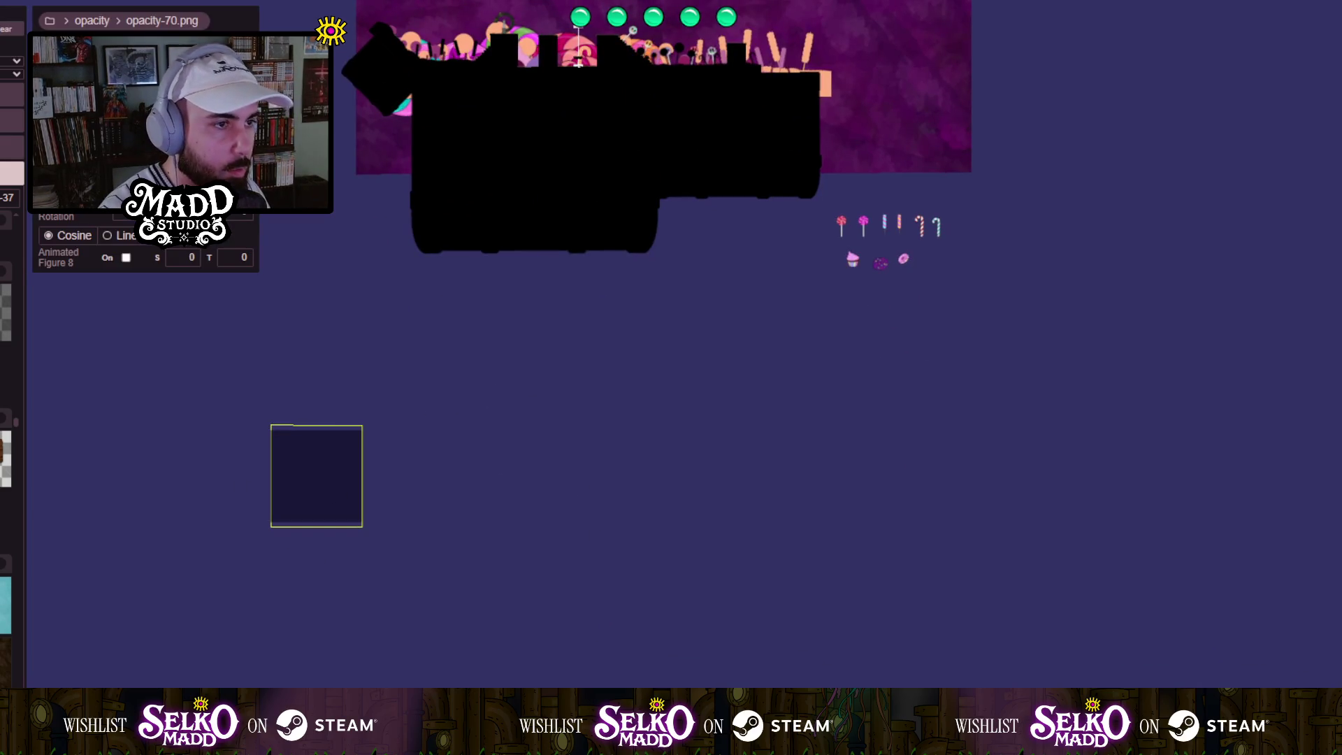
# Drag the overlay's handles to widen it across the level and stretch it taller.
pyautogui.moveTo(362, 475); pyautogui.dragTo(900, 474)
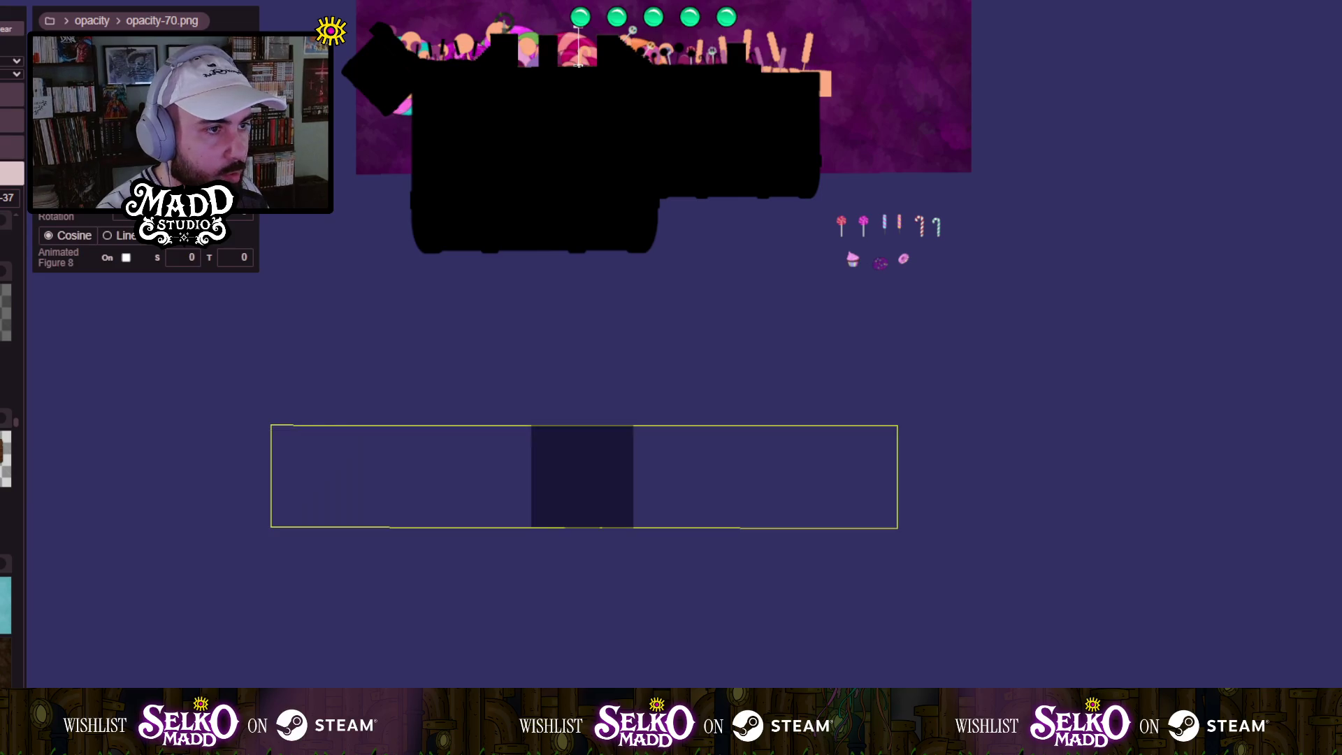
pyautogui.moveTo(584, 426); pyautogui.dragTo(584, 0)
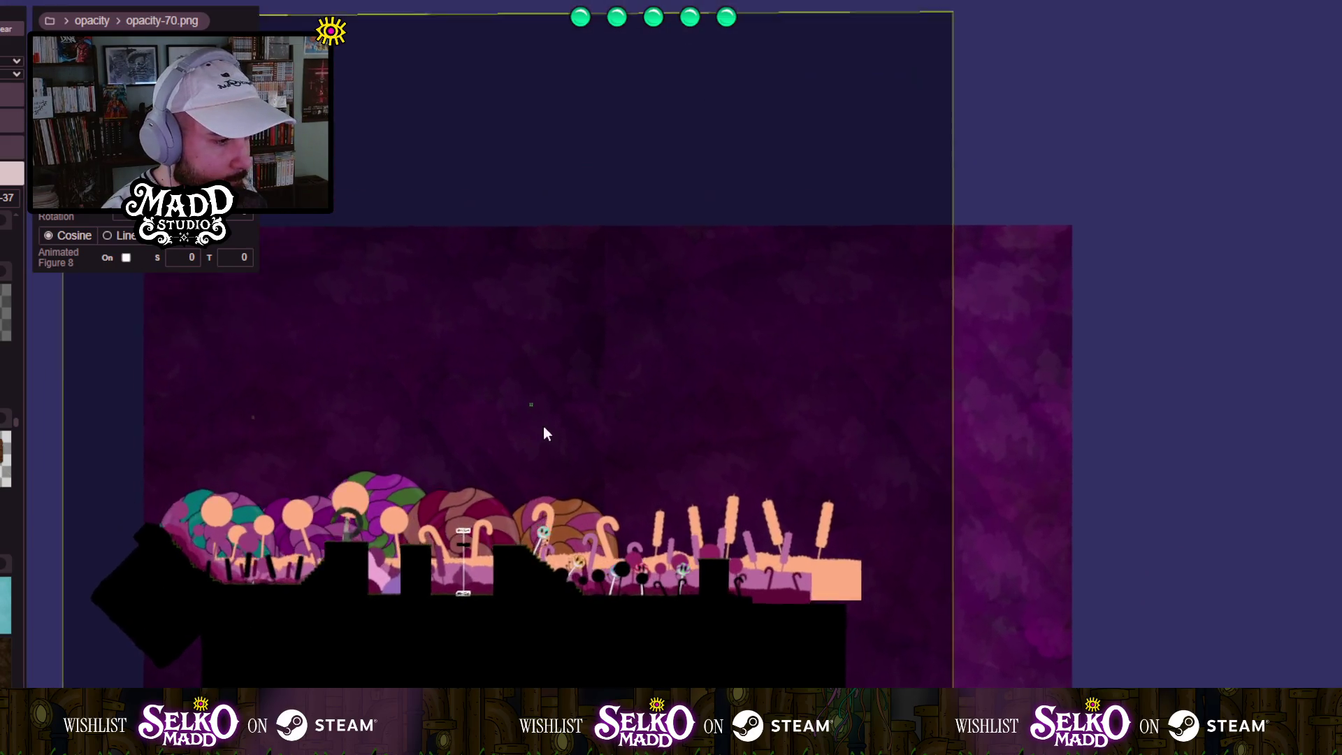
# Pan across the level and delete the opacity-70 overlay.
pyautogui.moveTo(546, 433)
pyautogui.mouseDown()
pyautogui.moveTo(639, 609)
pyautogui.moveTo(716, 555)
pyautogui.moveTo(763, 434)
pyautogui.mouseUp()
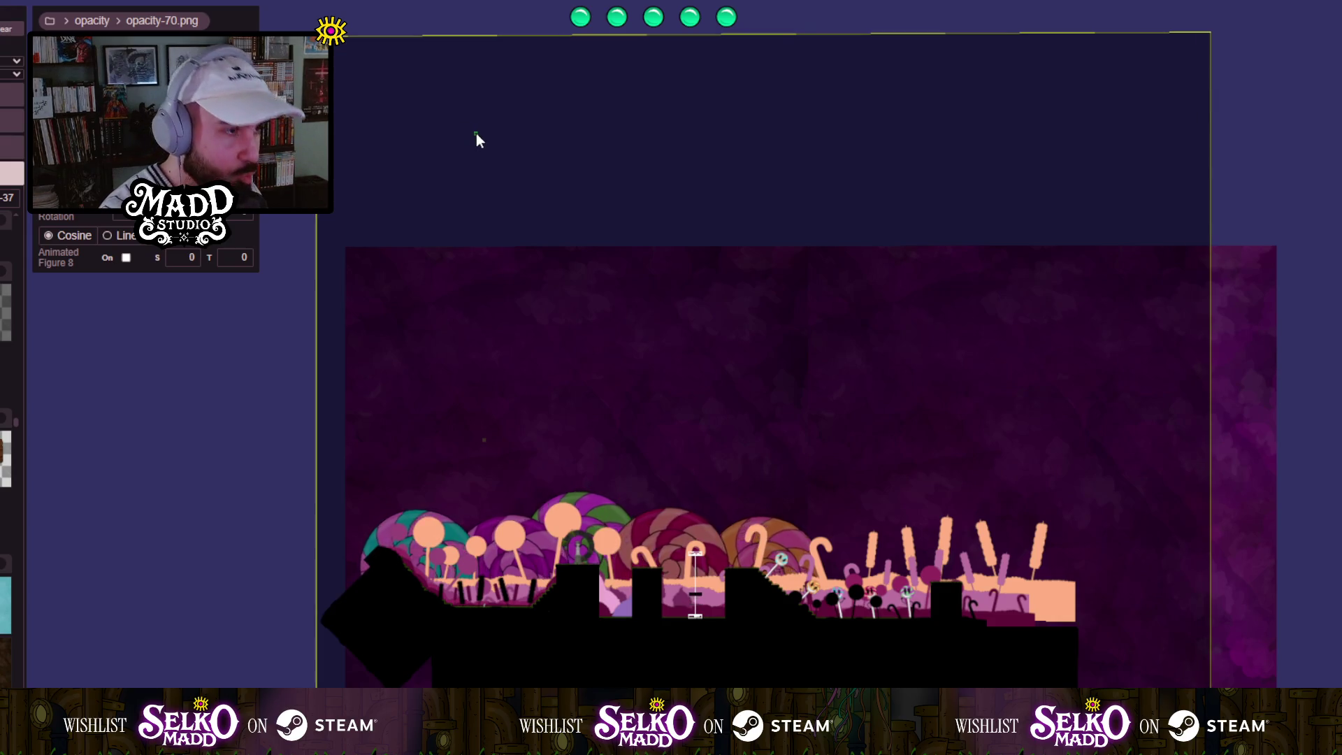
pyautogui.press('Delete')
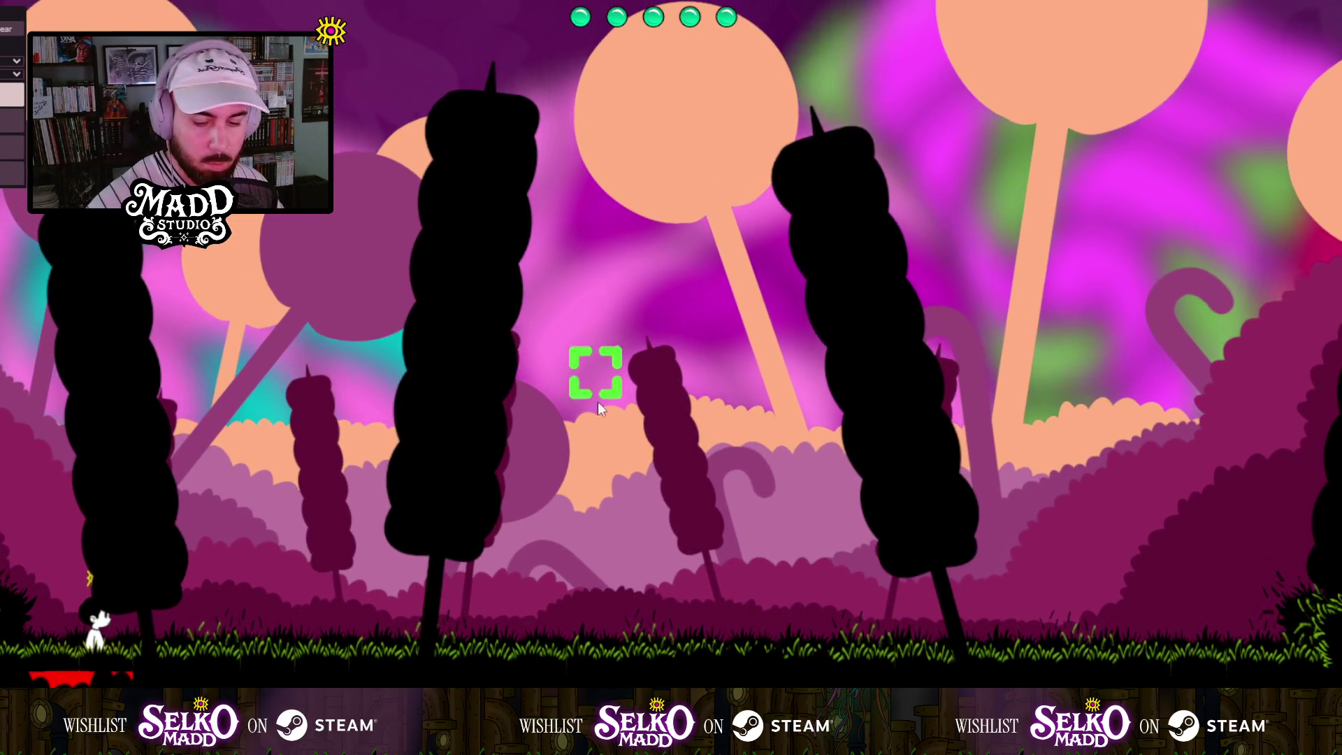
pyautogui.press('Right')
pyautogui.press('Right')
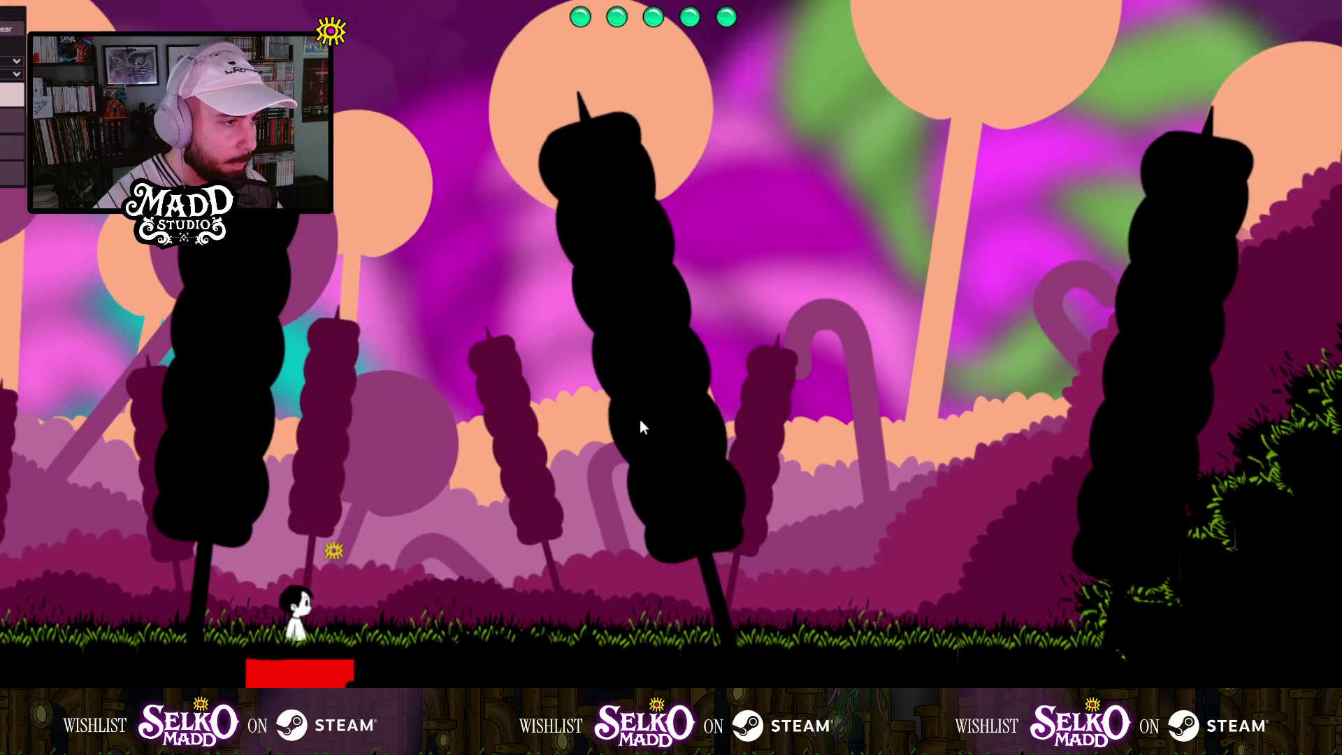
pyautogui.press('Right')
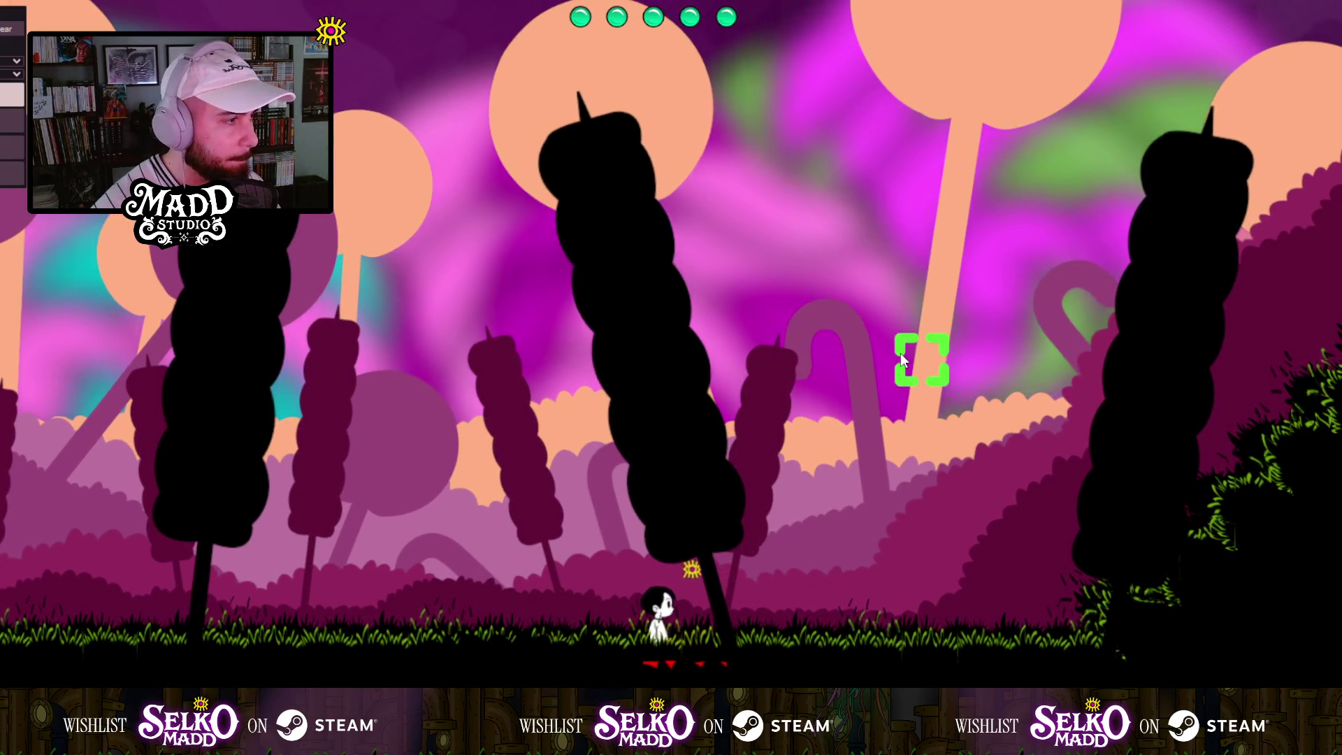
pyautogui.press('Right')
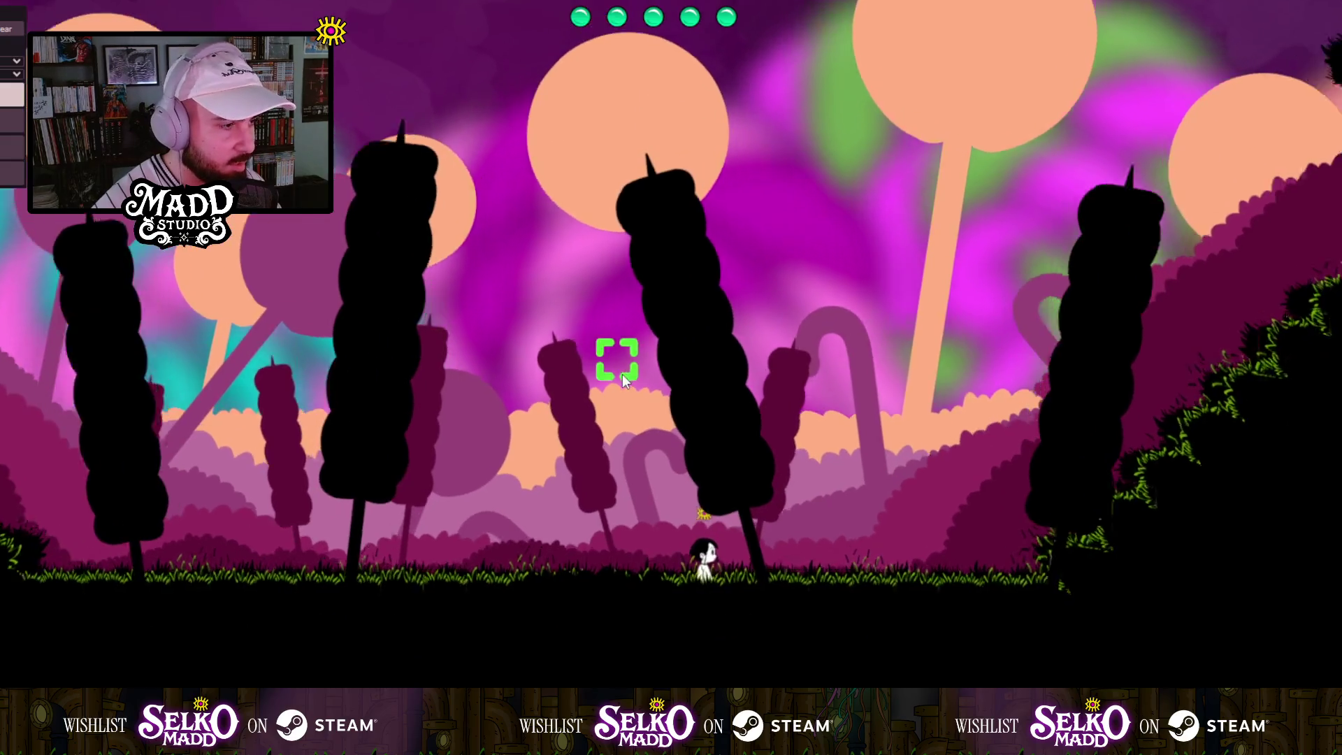
pyautogui.press('Left')
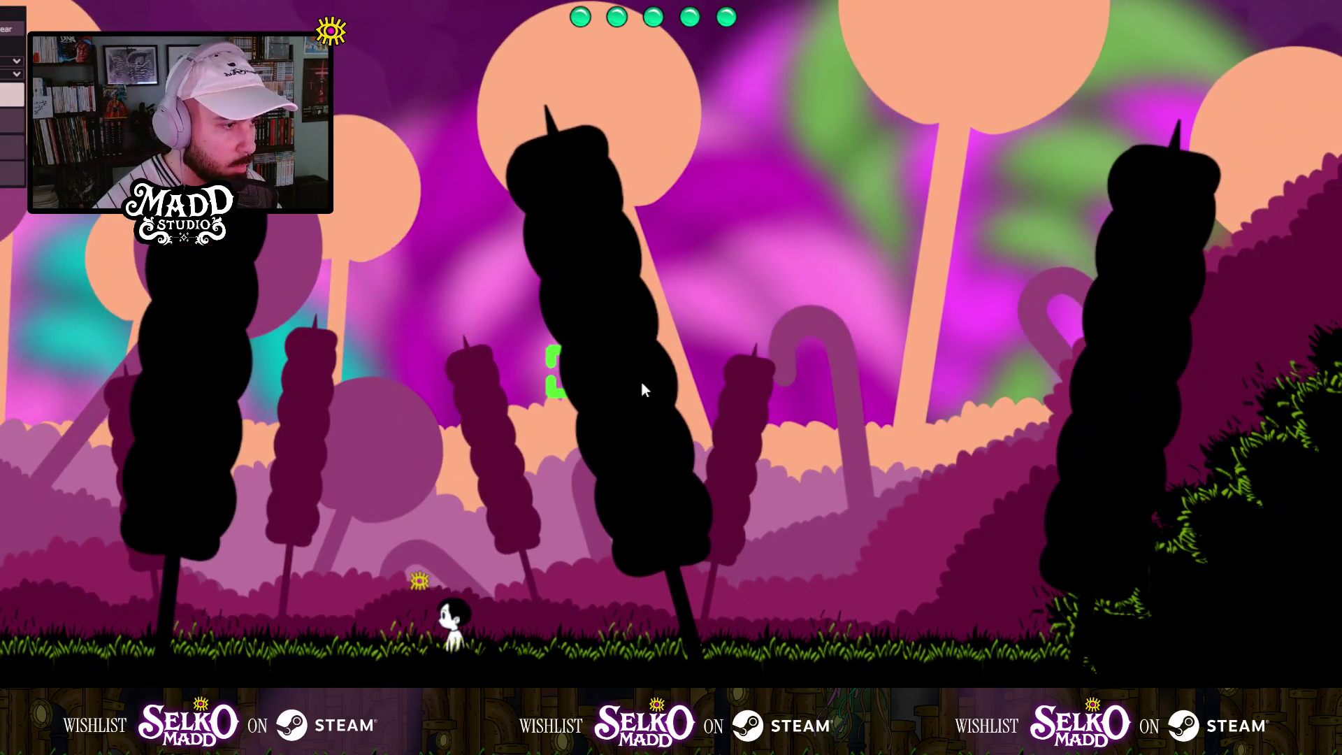
pyautogui.press('Right')
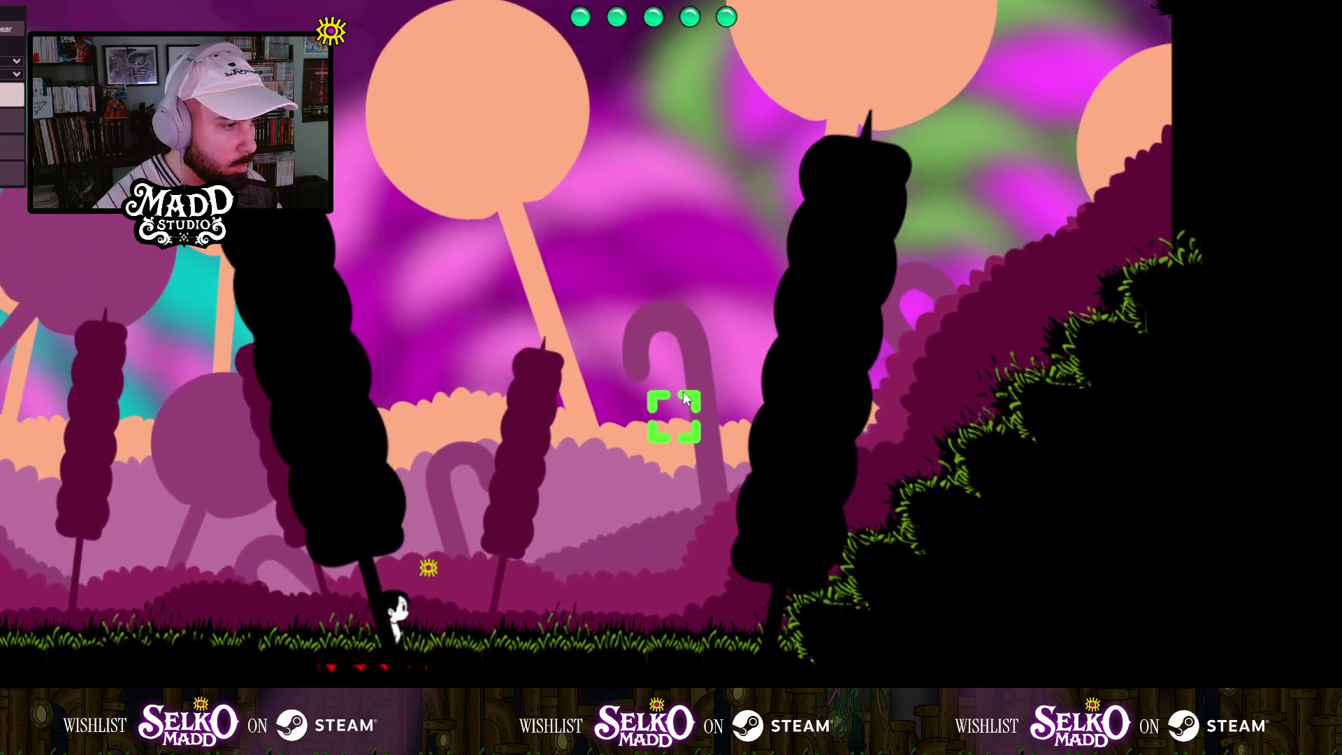
pyautogui.press('Left')
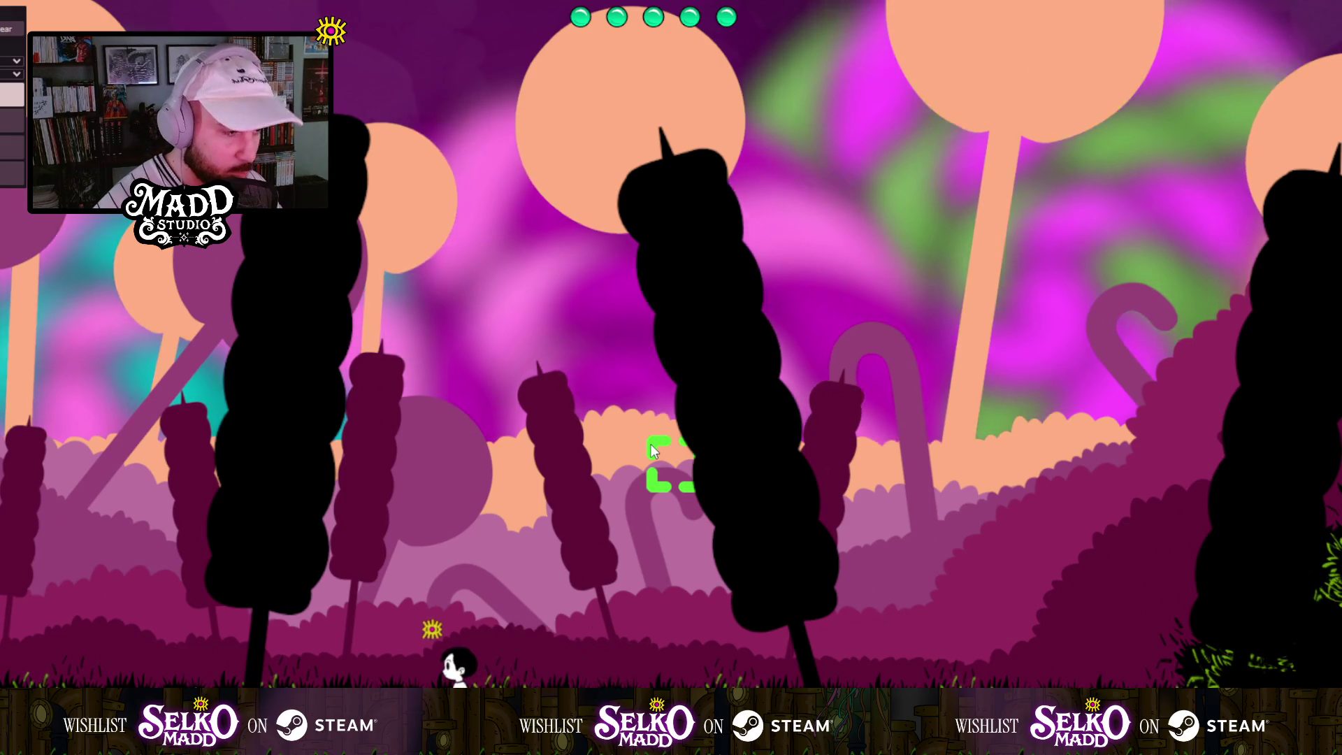
pyautogui.press('Right')
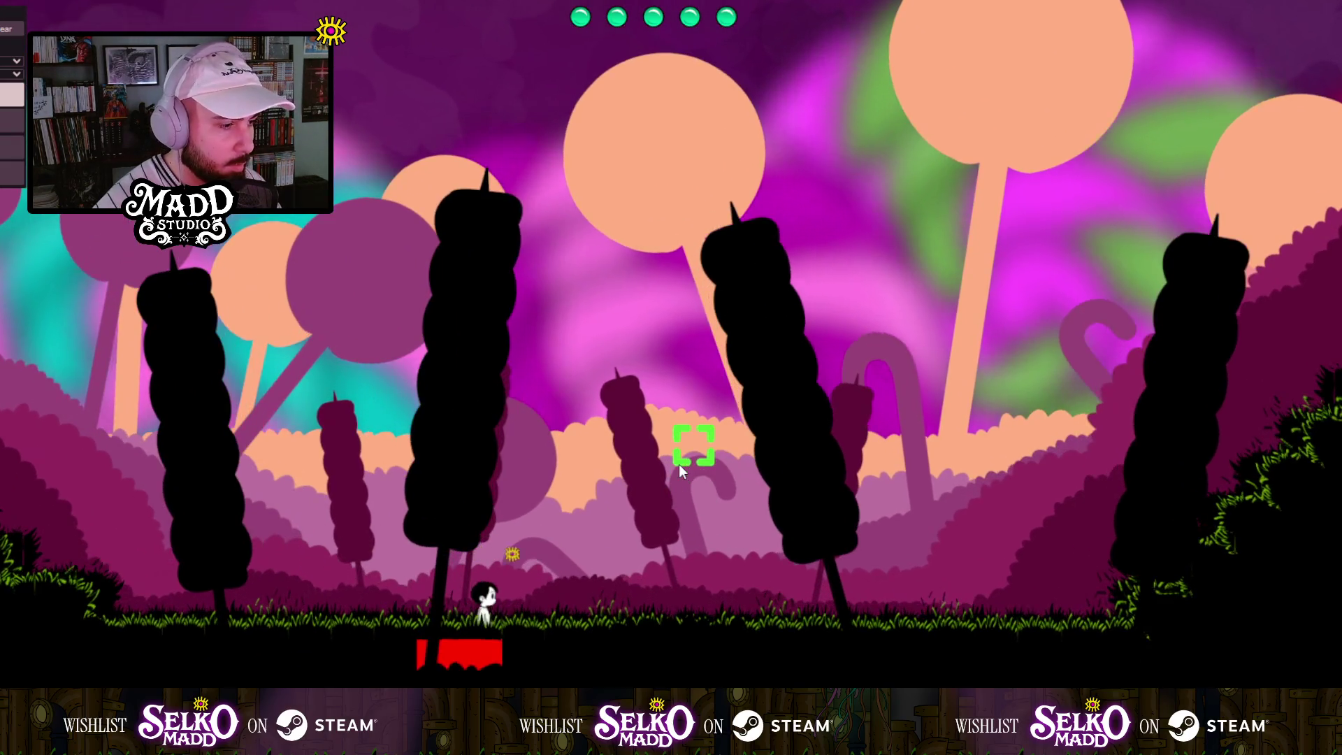
pyautogui.press('d')
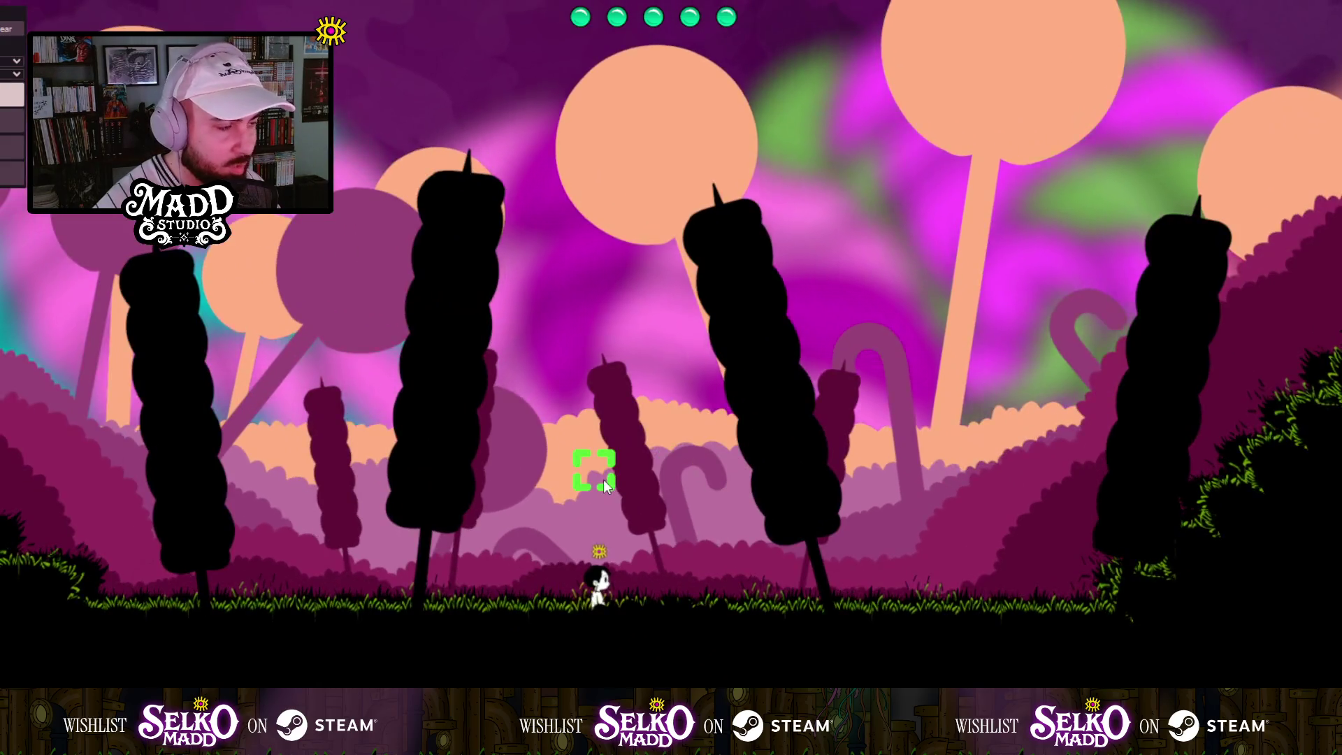
pyautogui.press('a')
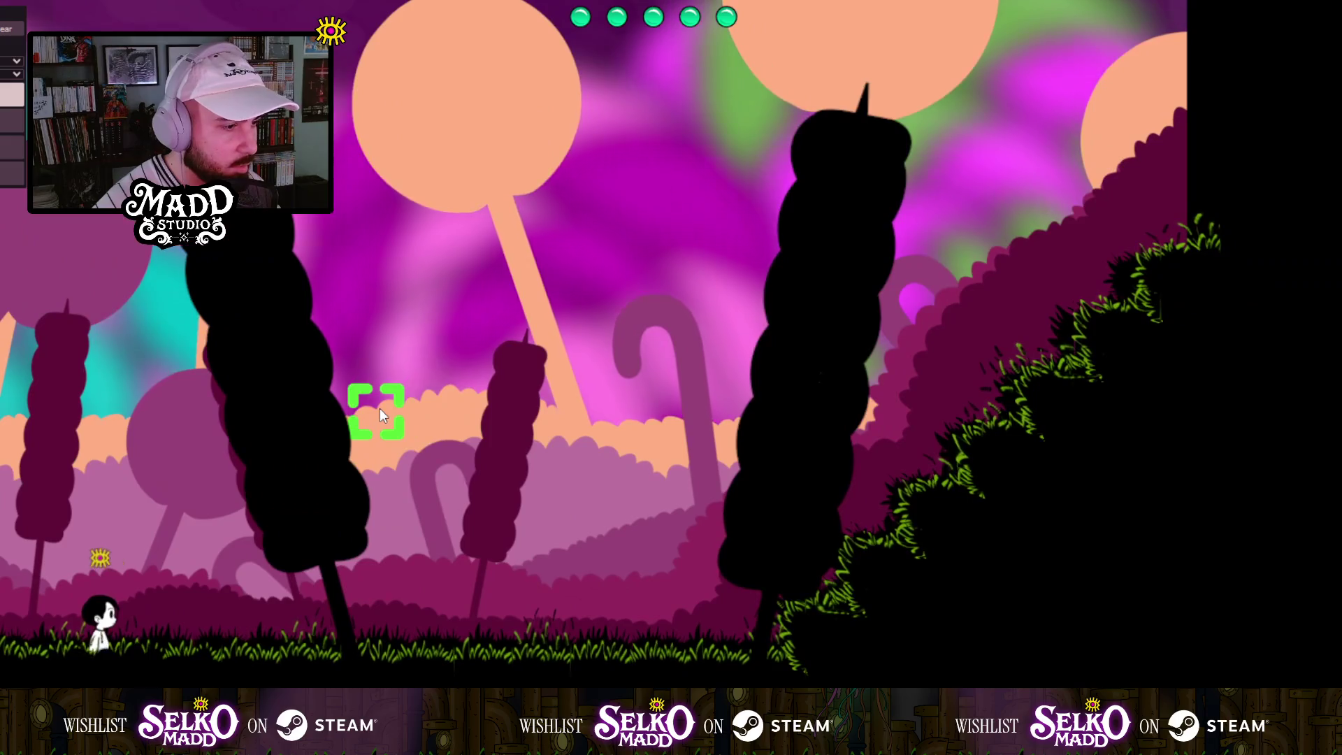
pyautogui.press('d')
pyautogui.press('d')
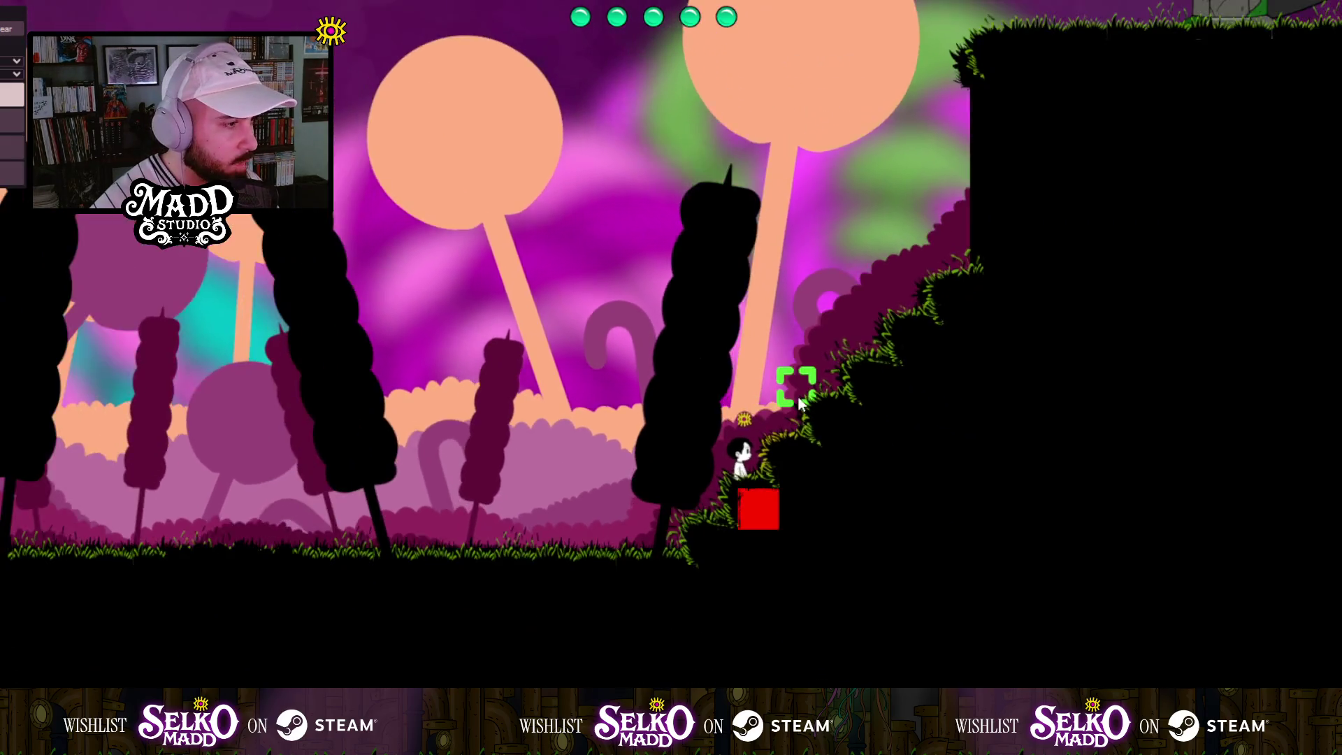
pyautogui.press('d')
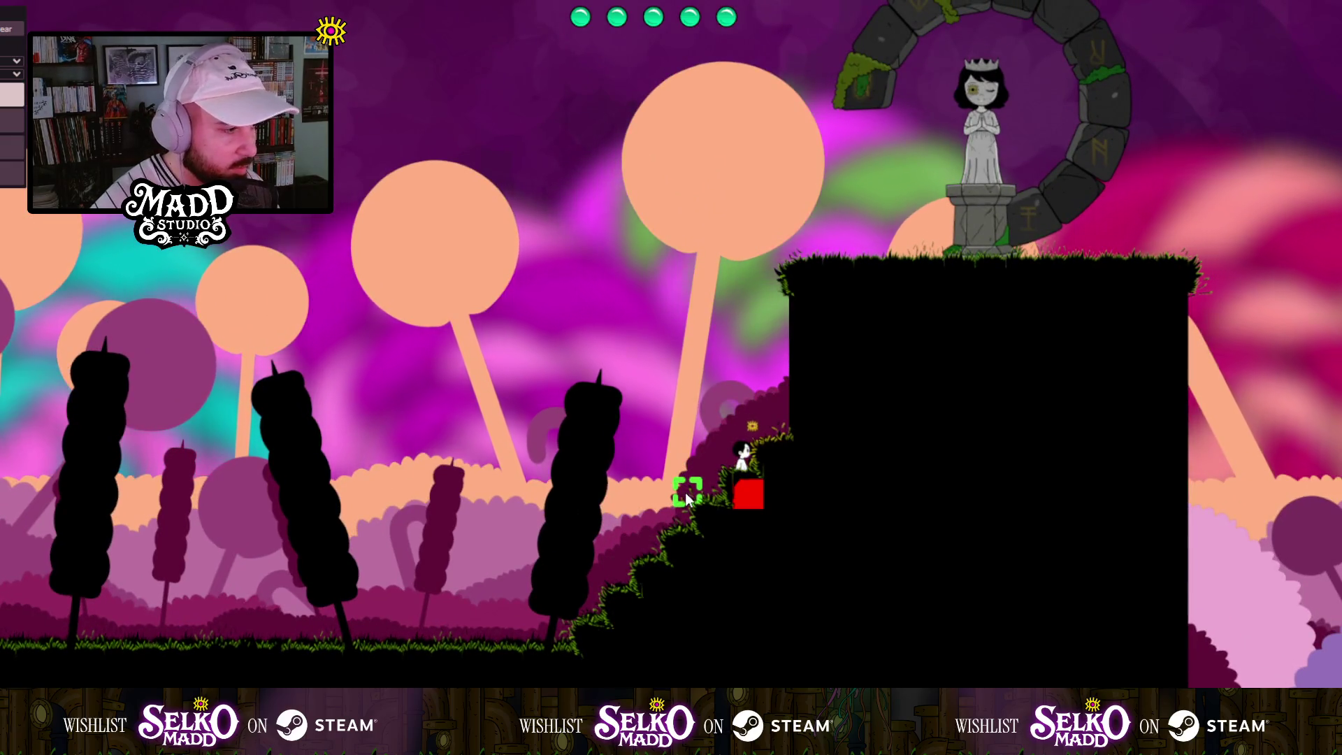
pyautogui.press('a')
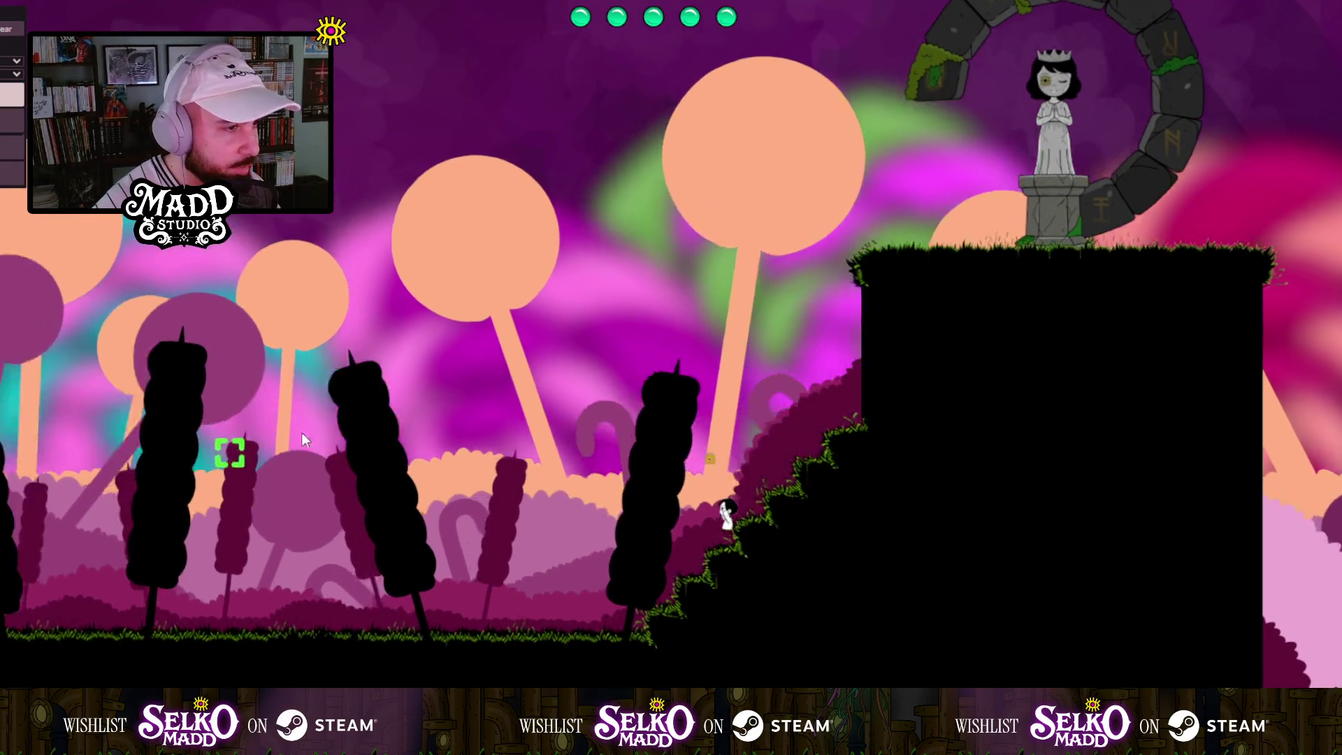
pyautogui.press('a')
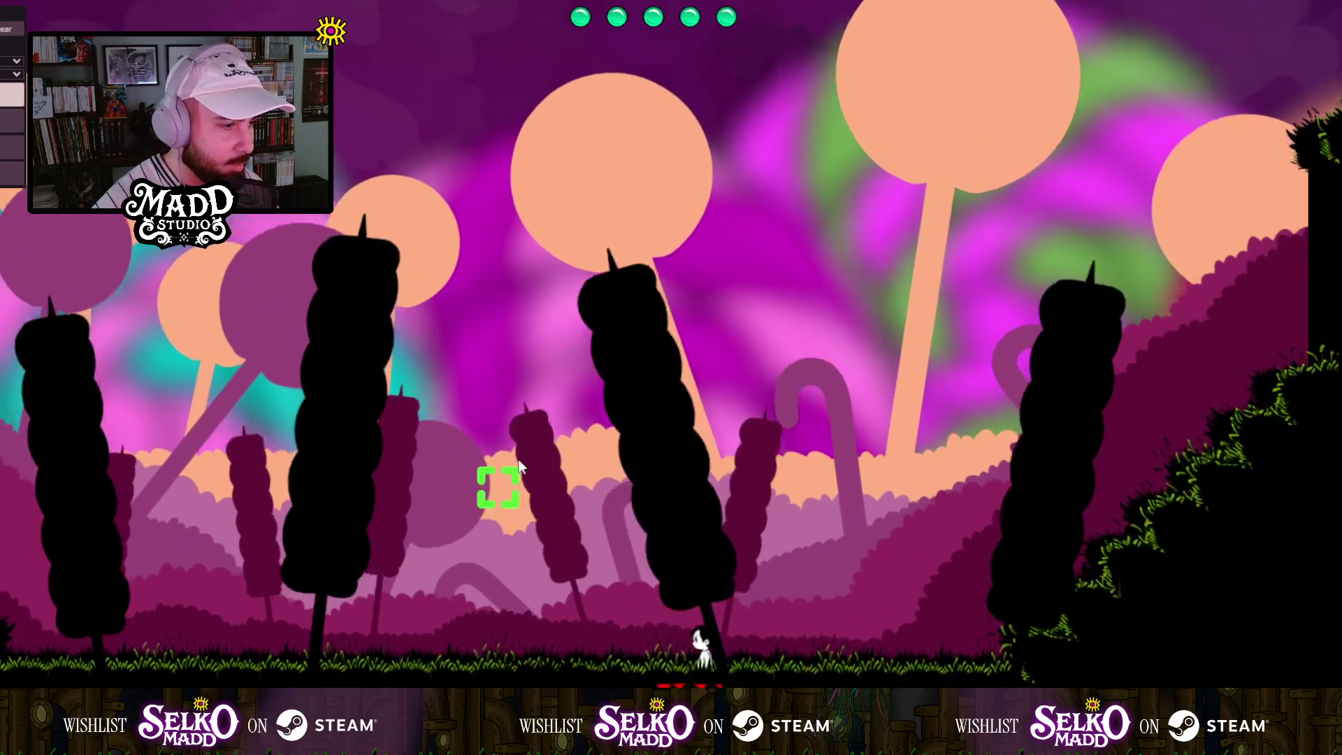
pyautogui.press('a')
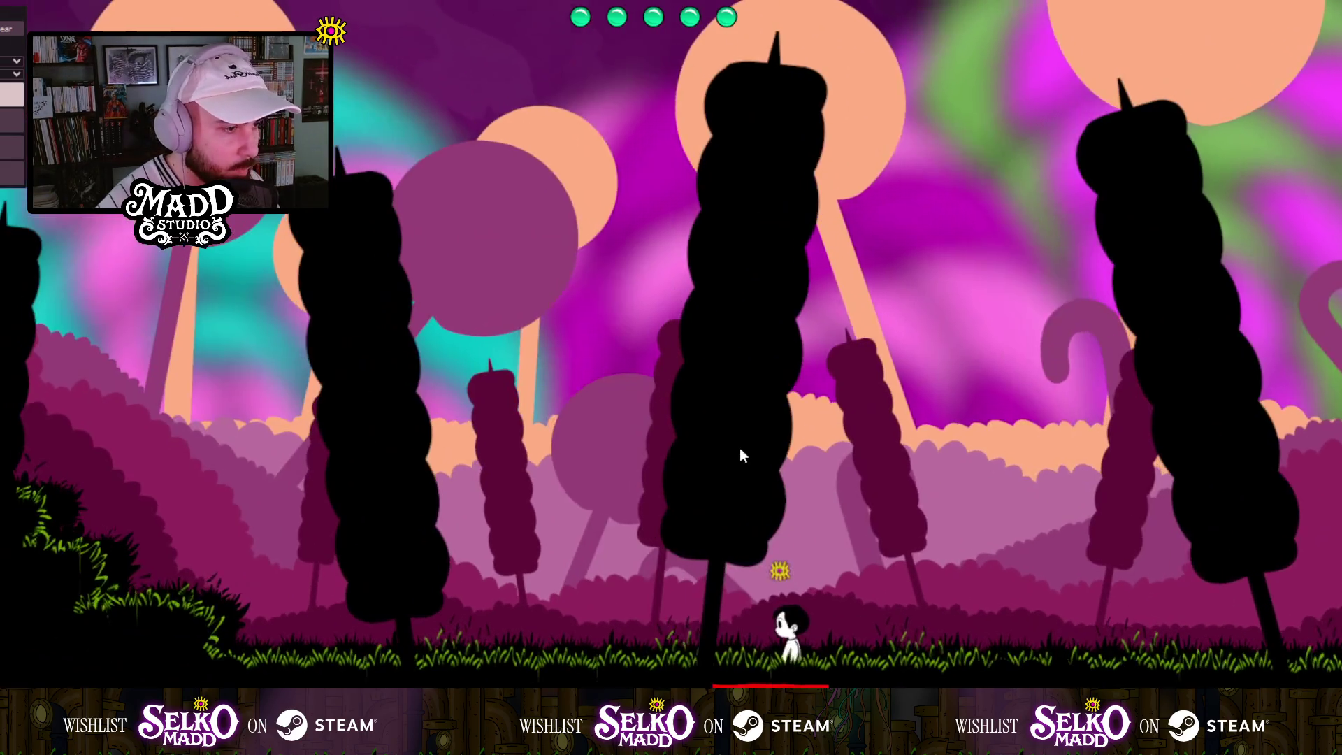
pyautogui.press('a')
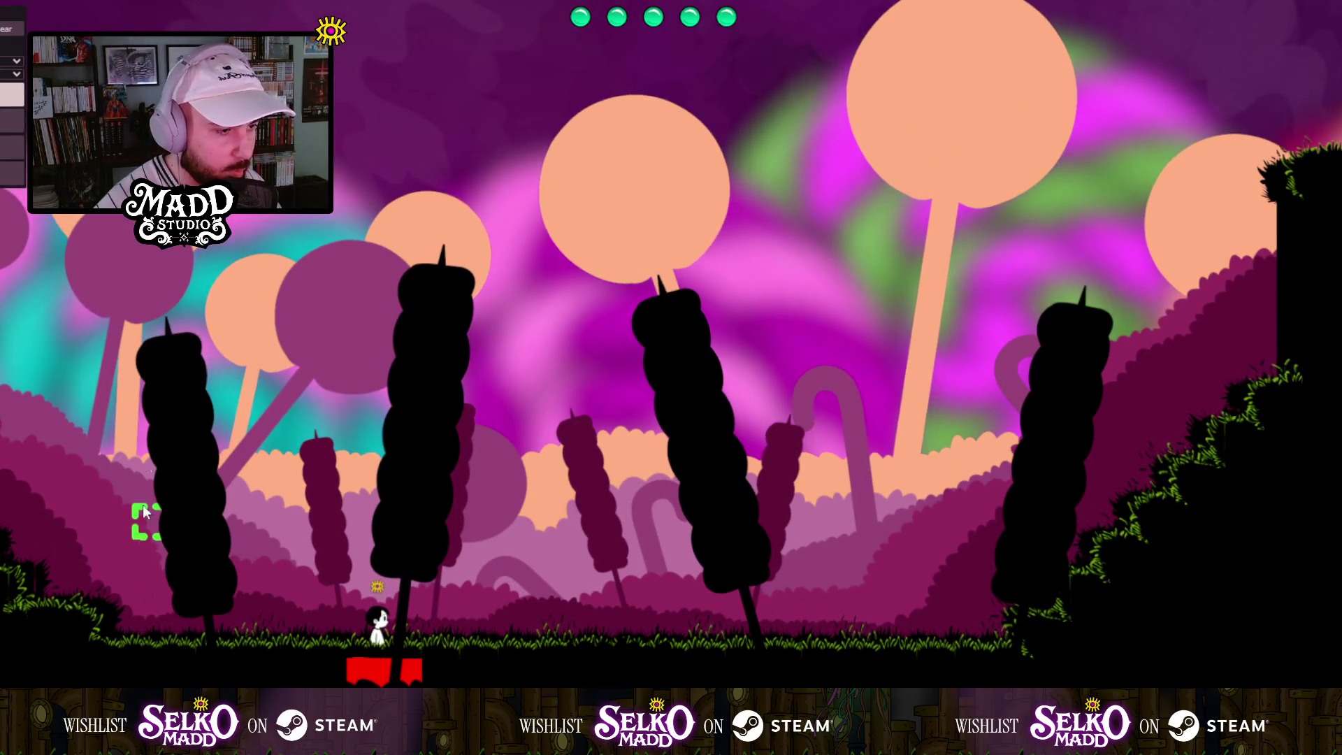
pyautogui.press('d')
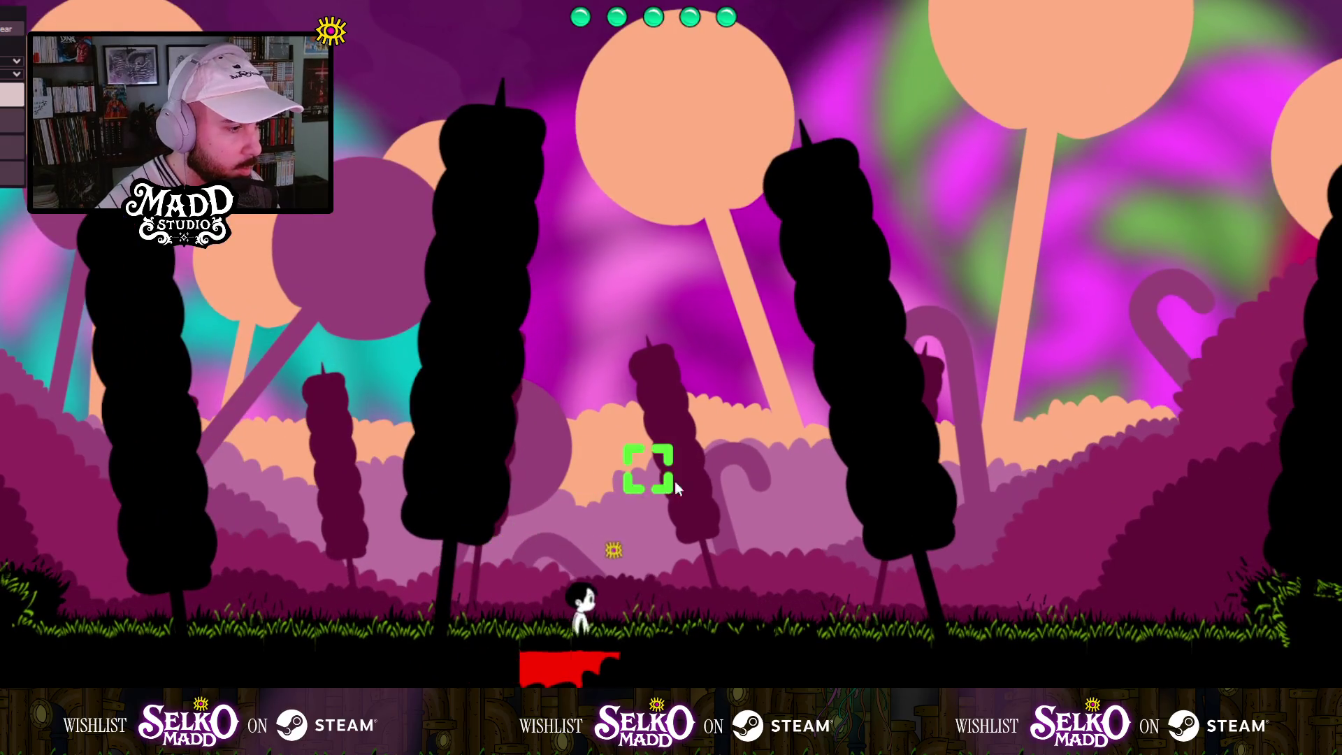
pyautogui.press('d')
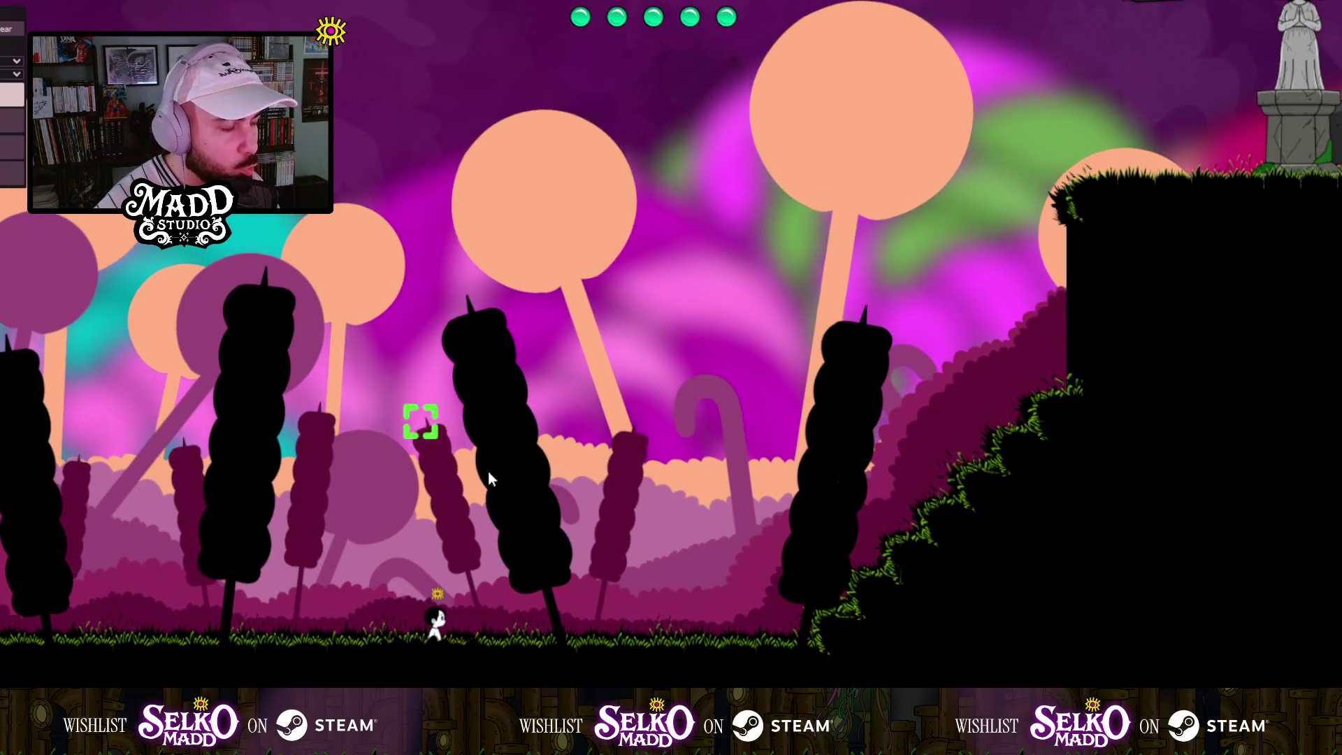
pyautogui.press('d')
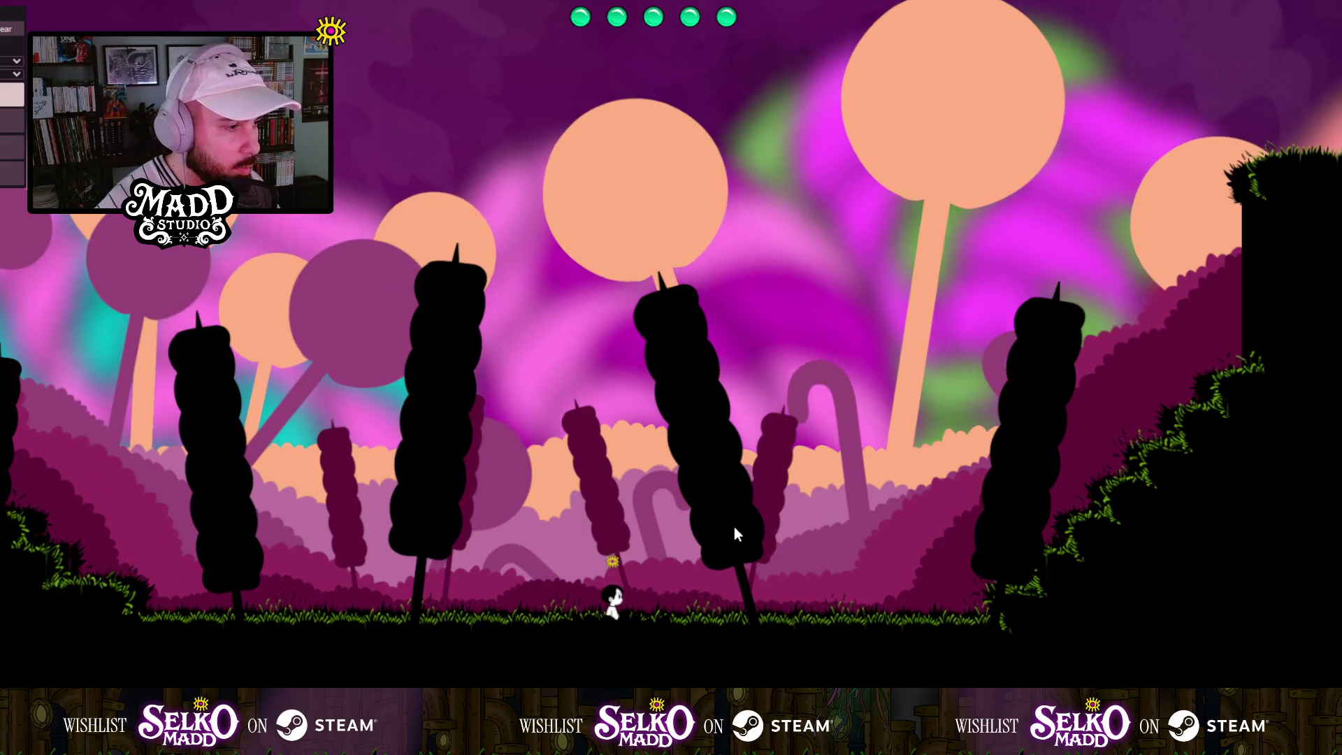
pyautogui.press('a')
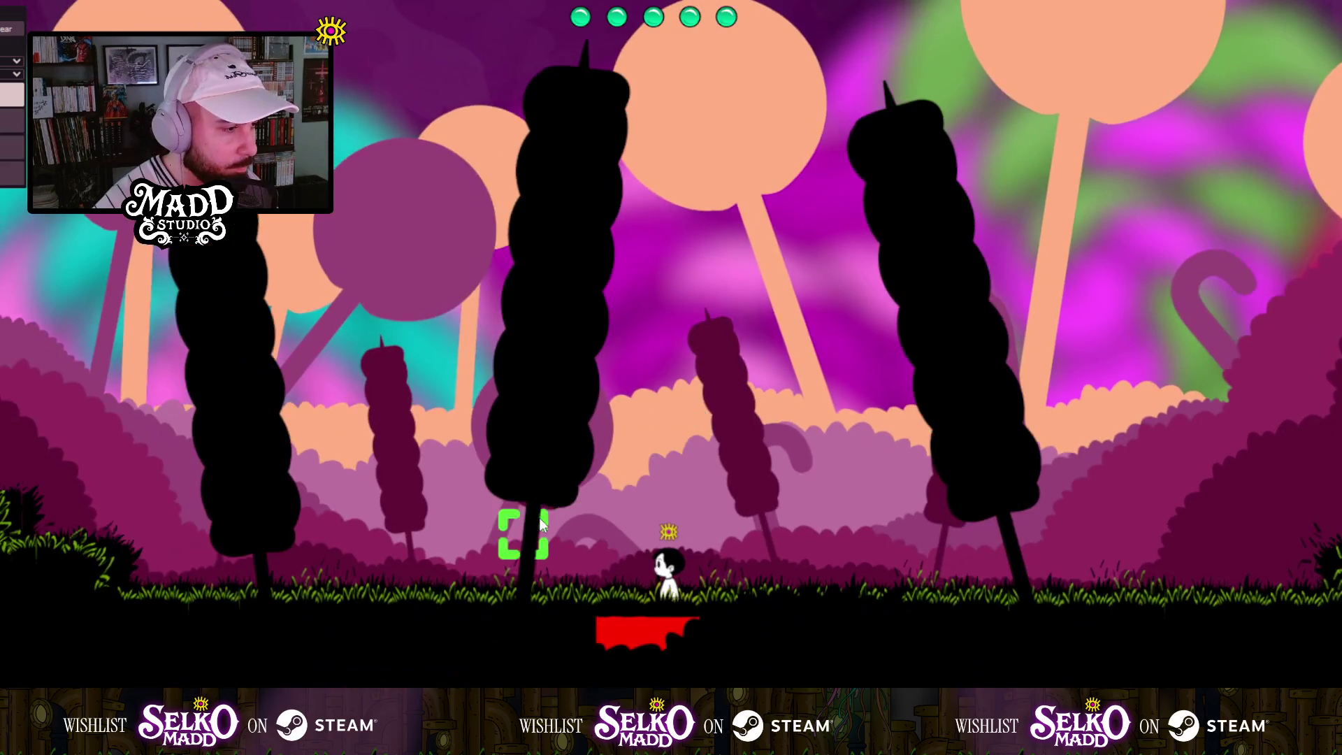
pyautogui.press('d')
pyautogui.press('d')
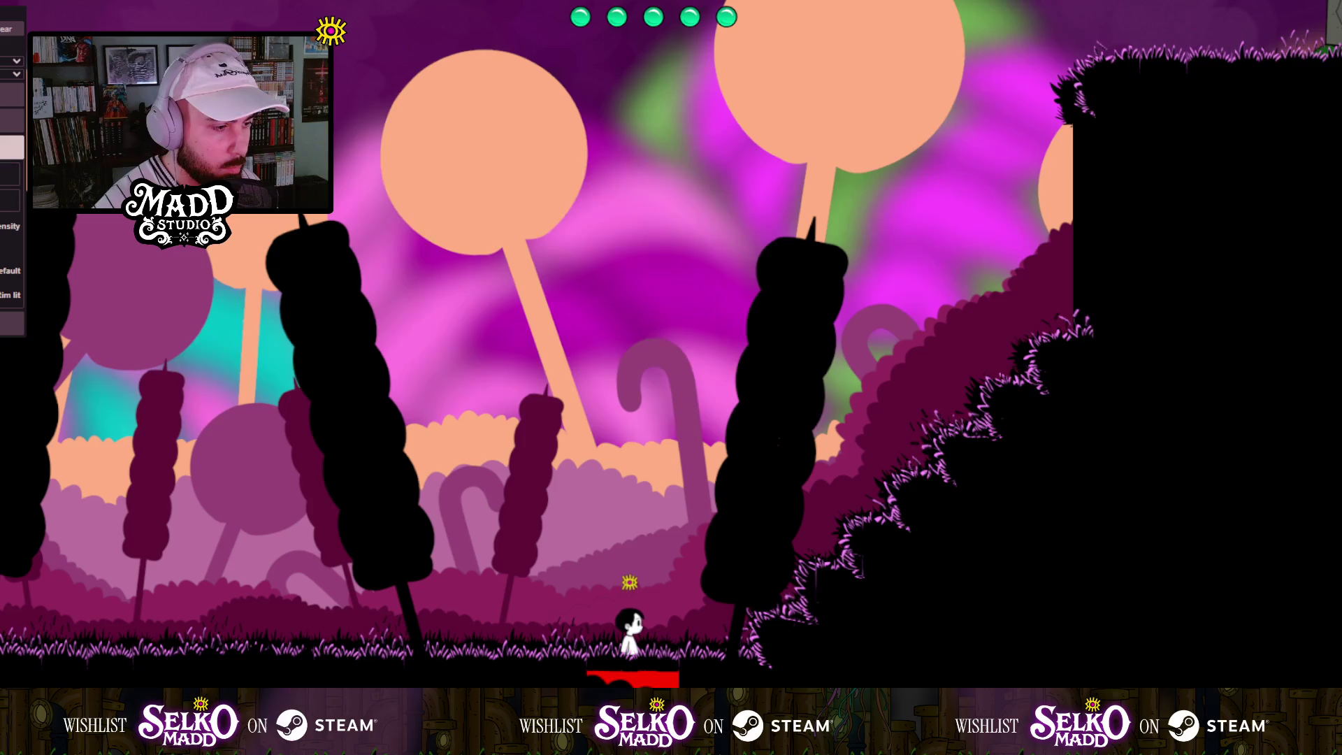
# Walk the character right, back left toward the cliff, then right again through the lollipop forest.
pyautogui.press('d')
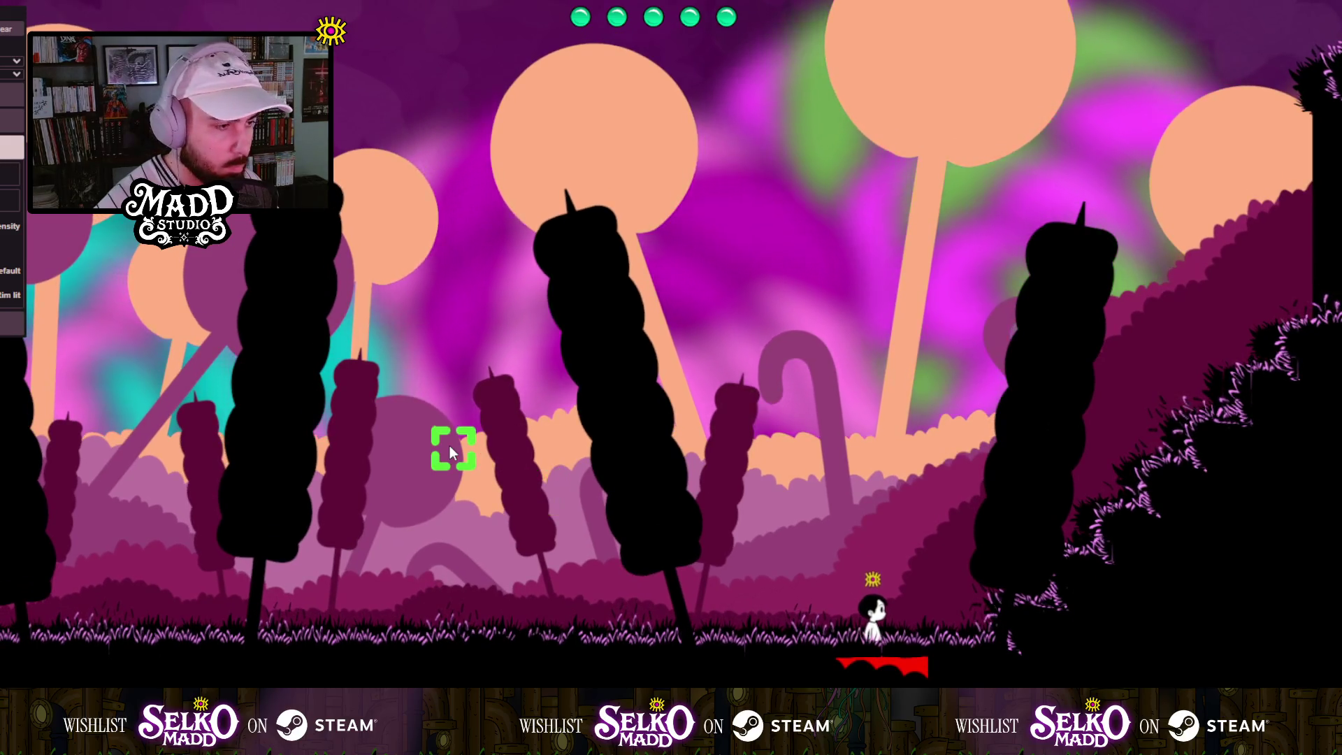
pyautogui.press('d')
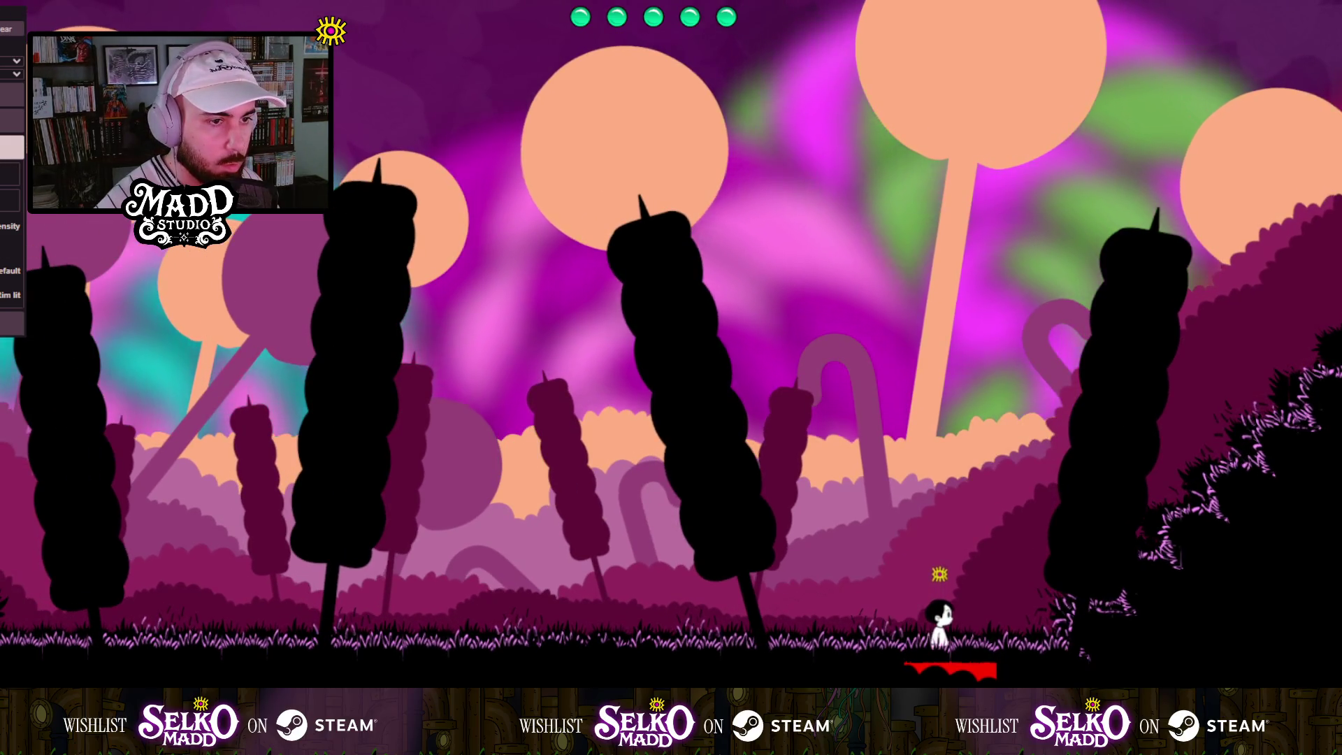
pyautogui.press('a')
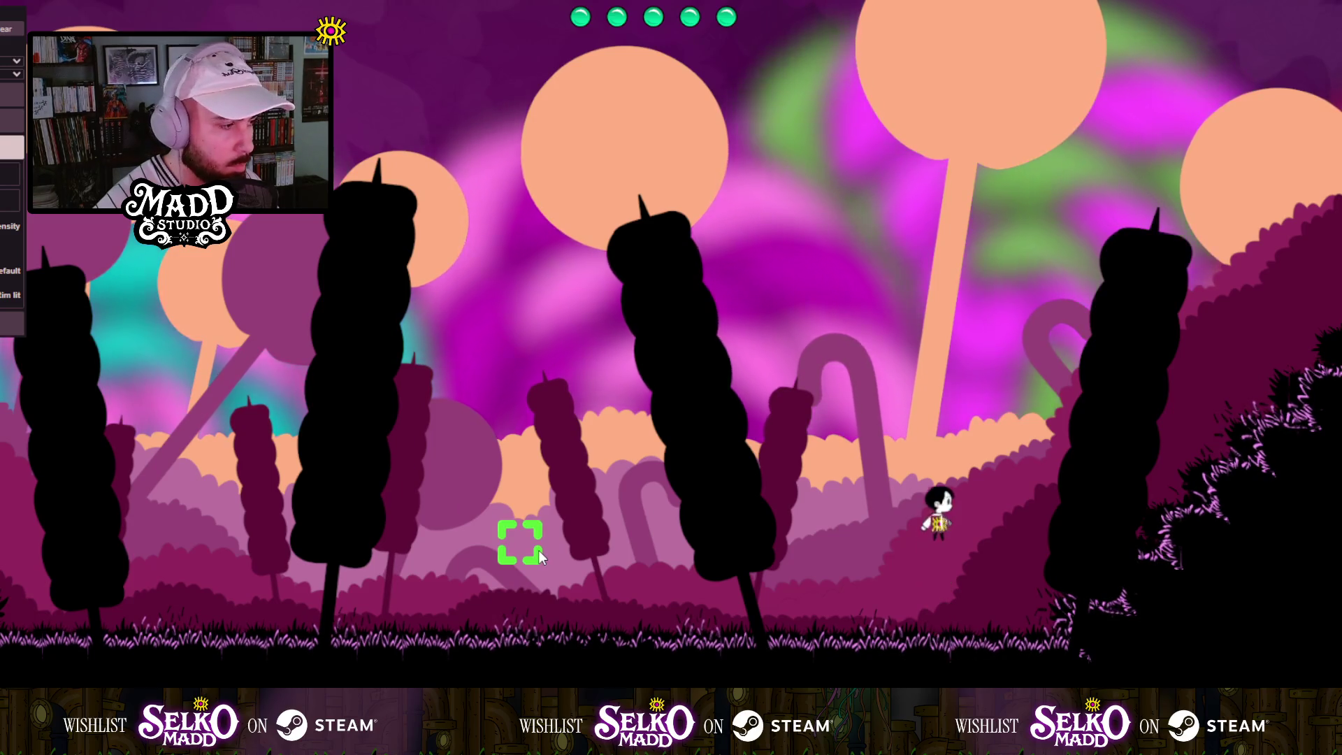
pyautogui.press('a')
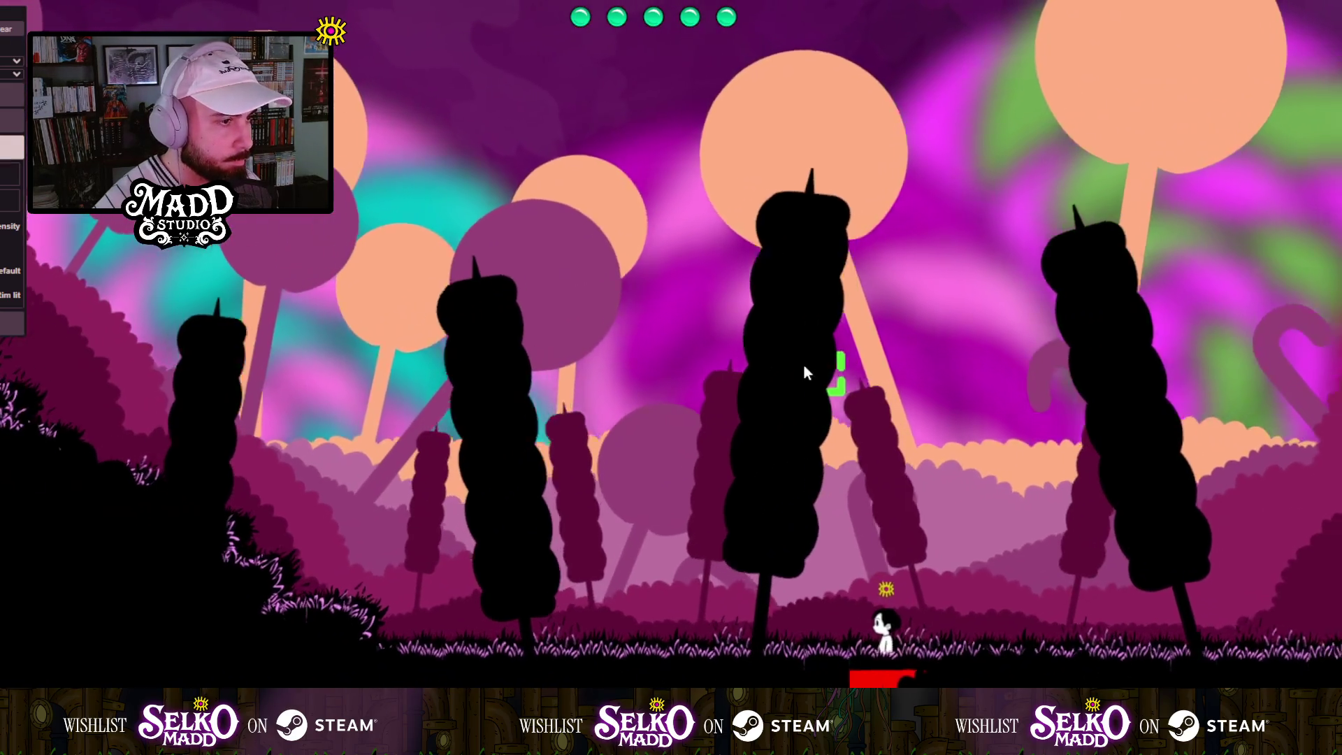
pyautogui.press('a')
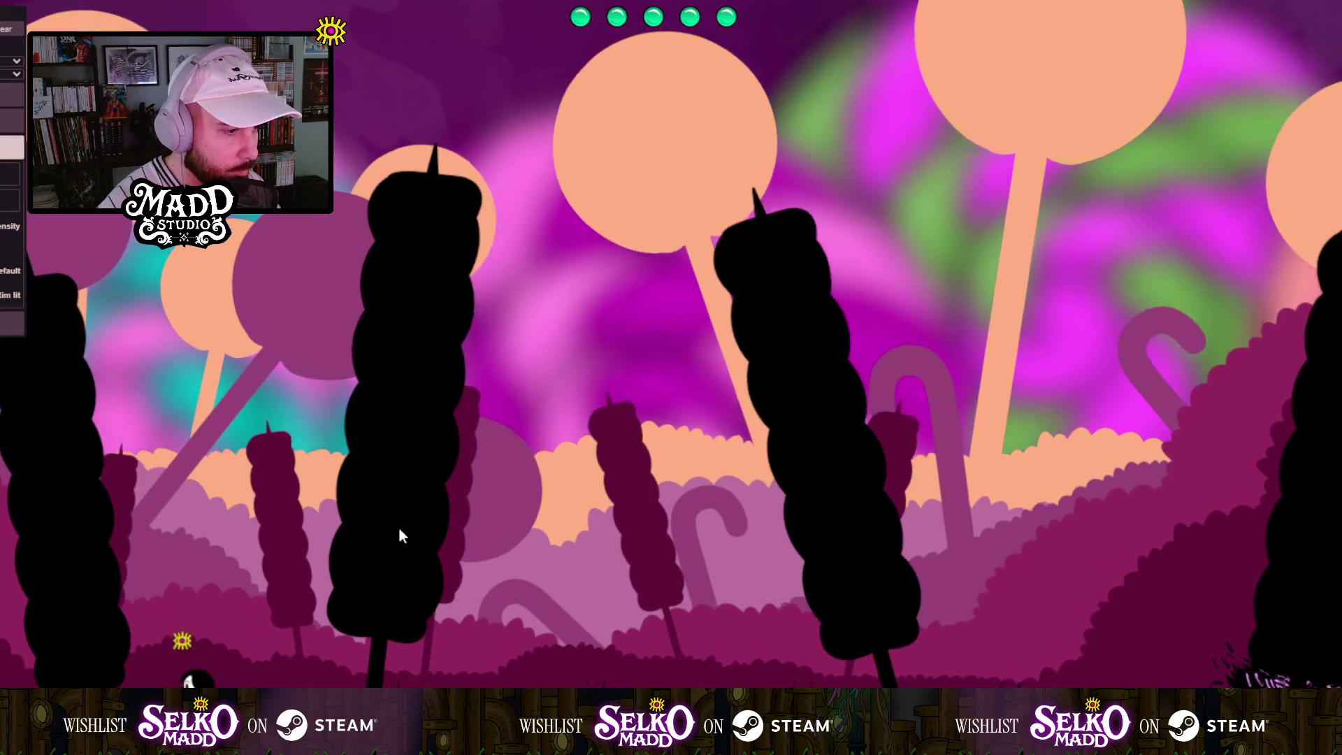
pyautogui.press('d')
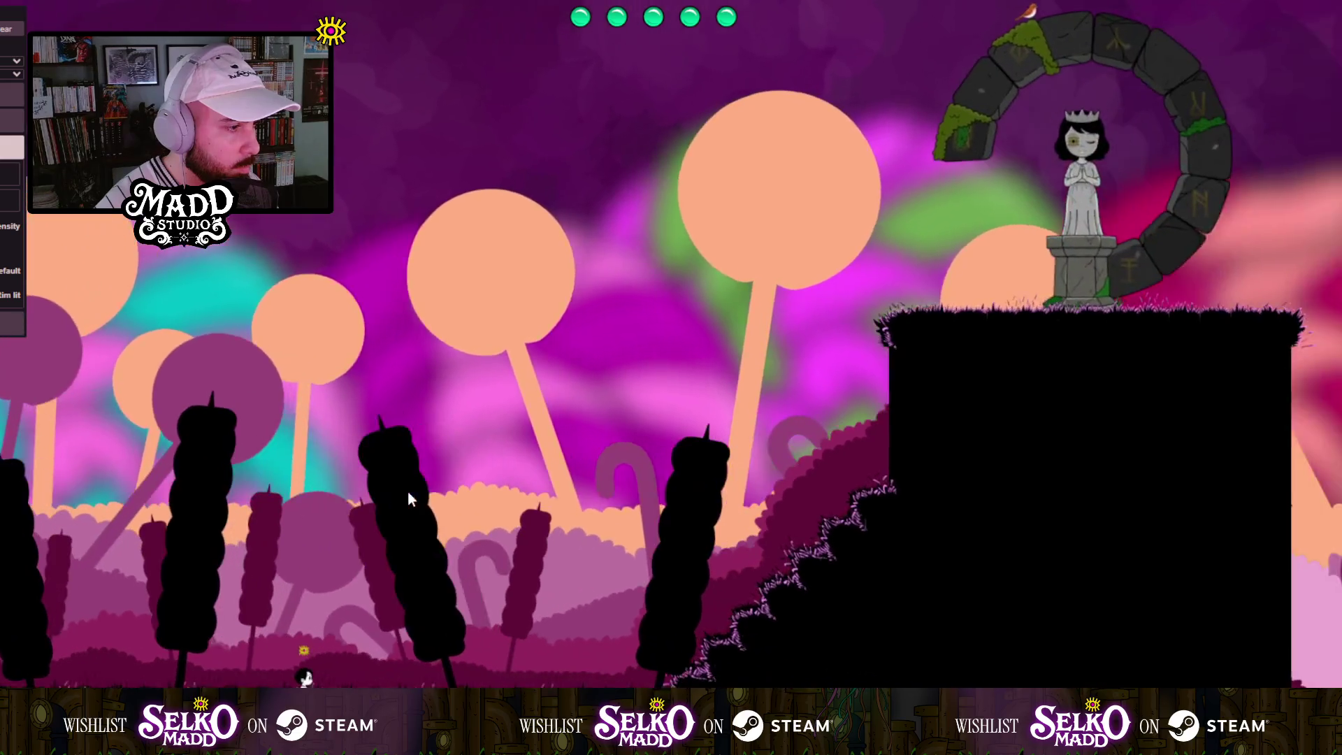
pyautogui.press('d')
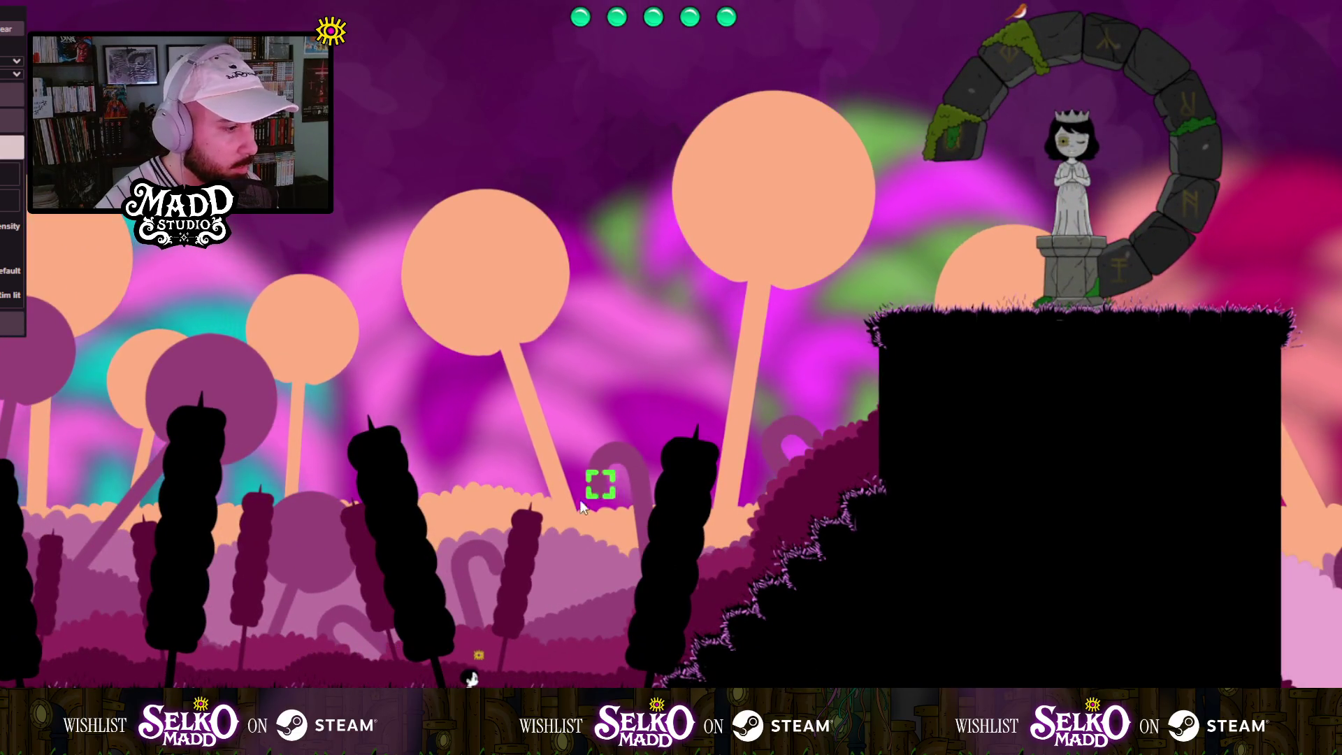
pyautogui.press('d')
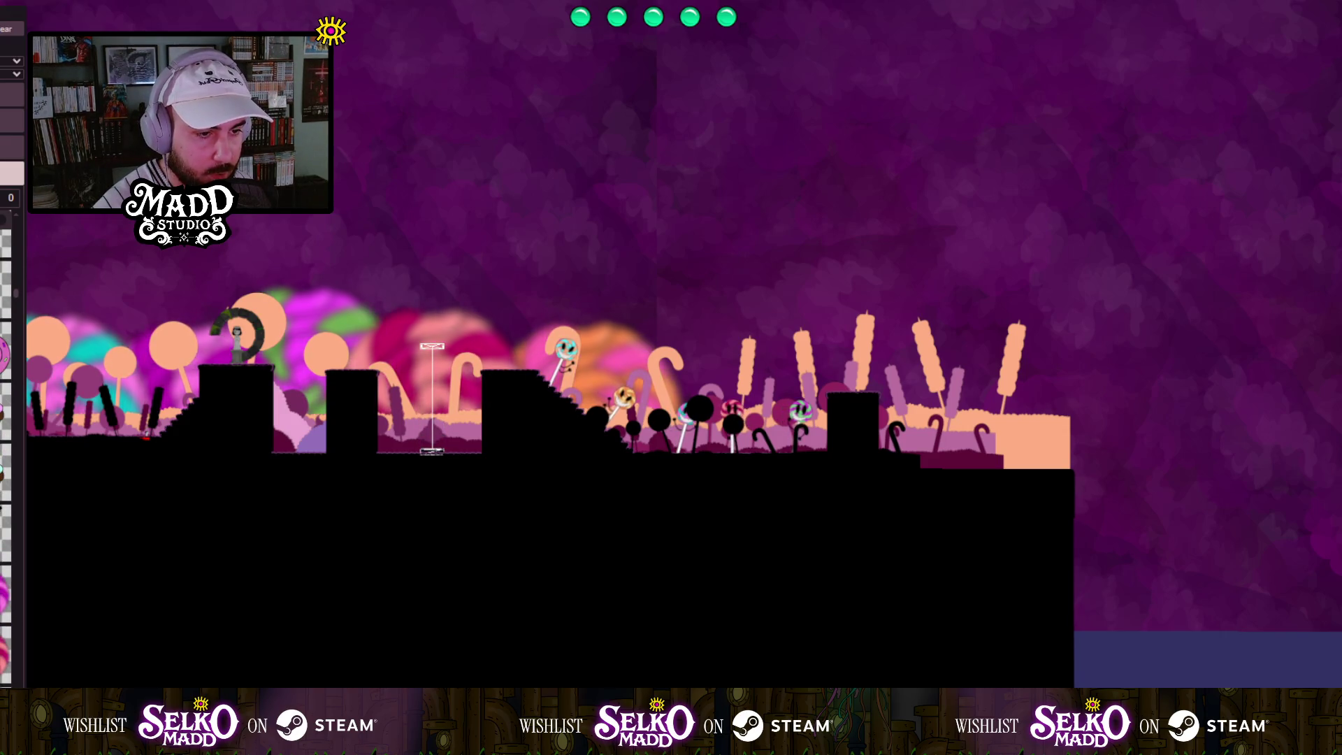
# Zoom out to show the spare lollipop, cane and cupcake decorations below the level.
pyautogui.scroll(5, 549, 510)
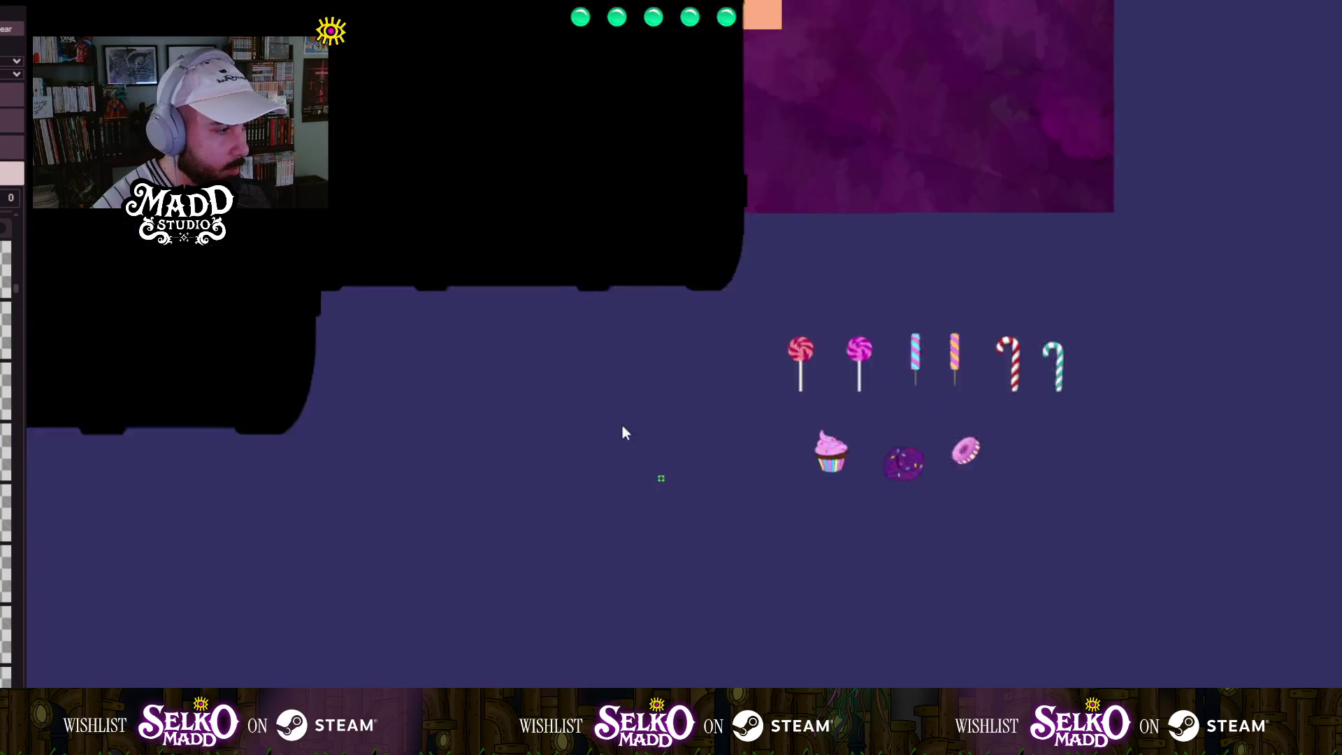
pyautogui.scroll(5, 385, 491)
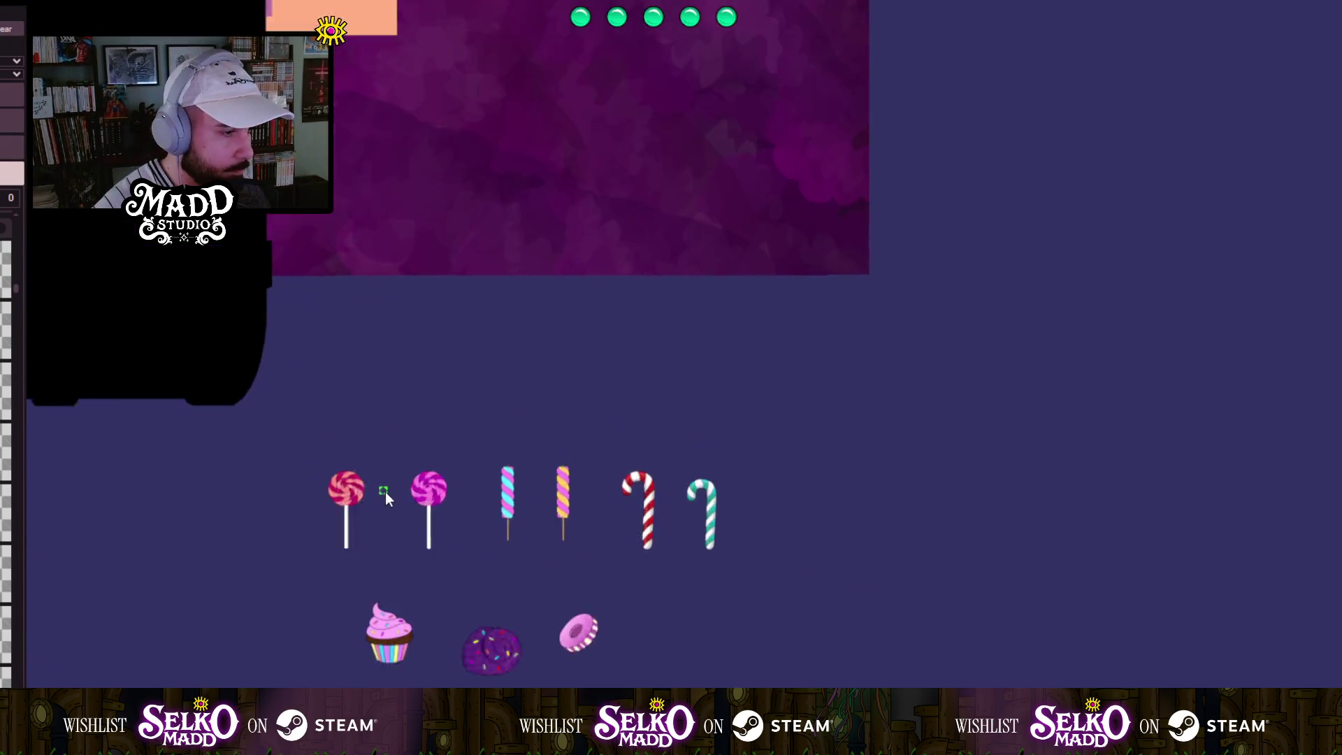
pyautogui.click(329, 473)
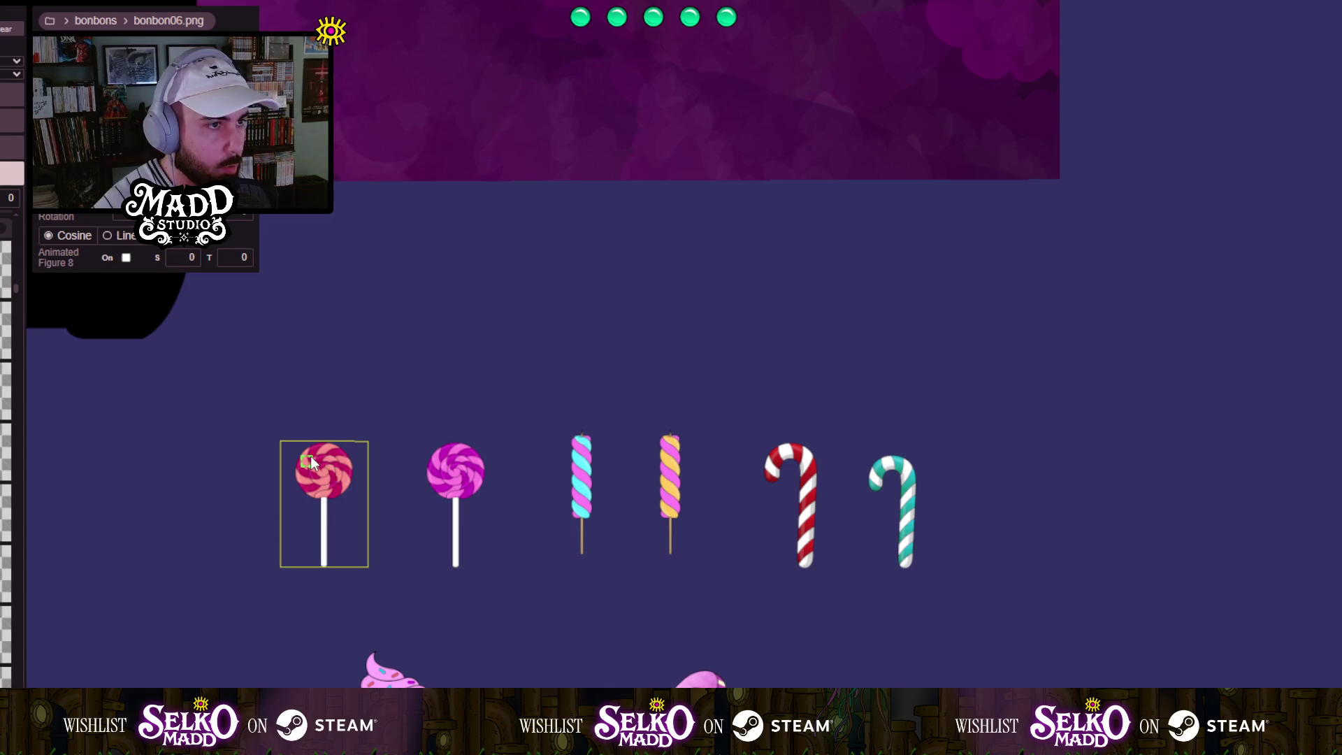
pyautogui.scroll(-2, 311, 456)
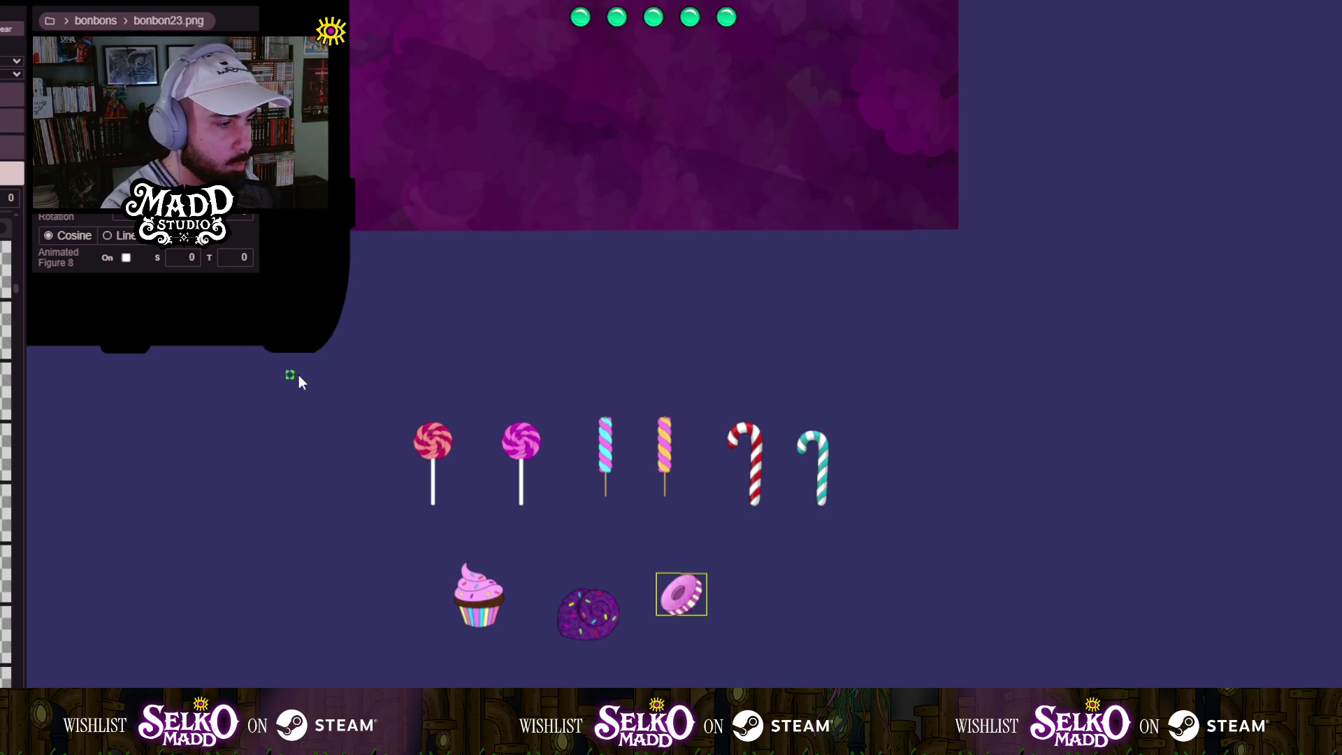
pyautogui.moveTo(310, 456)
pyautogui.mouseDown()
pyautogui.moveTo(781, 524)
pyautogui.moveTo(903, 605)
pyautogui.mouseUp()
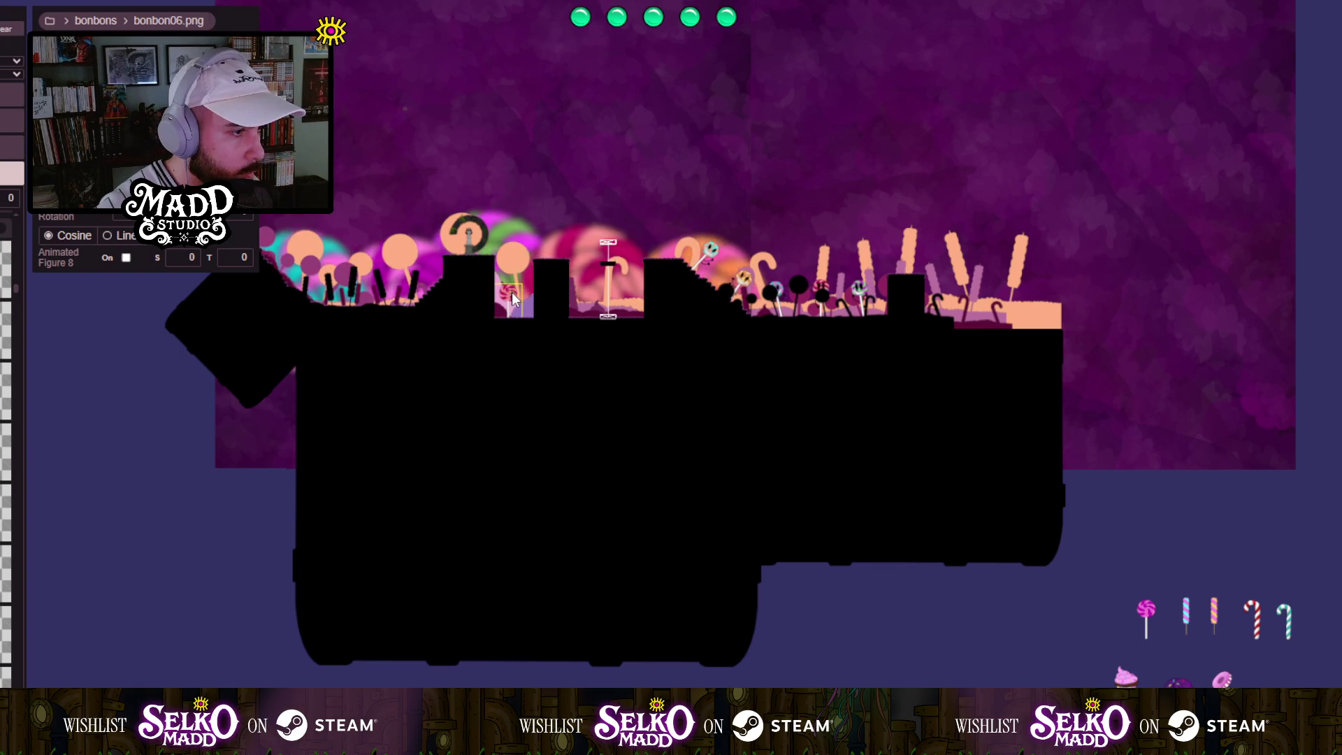
# Zoom in on the crossed red and purple swirl lollipops between the pillars.
pyautogui.scroll(5, 512, 290)
pyautogui.scroll(3, 657, 420)
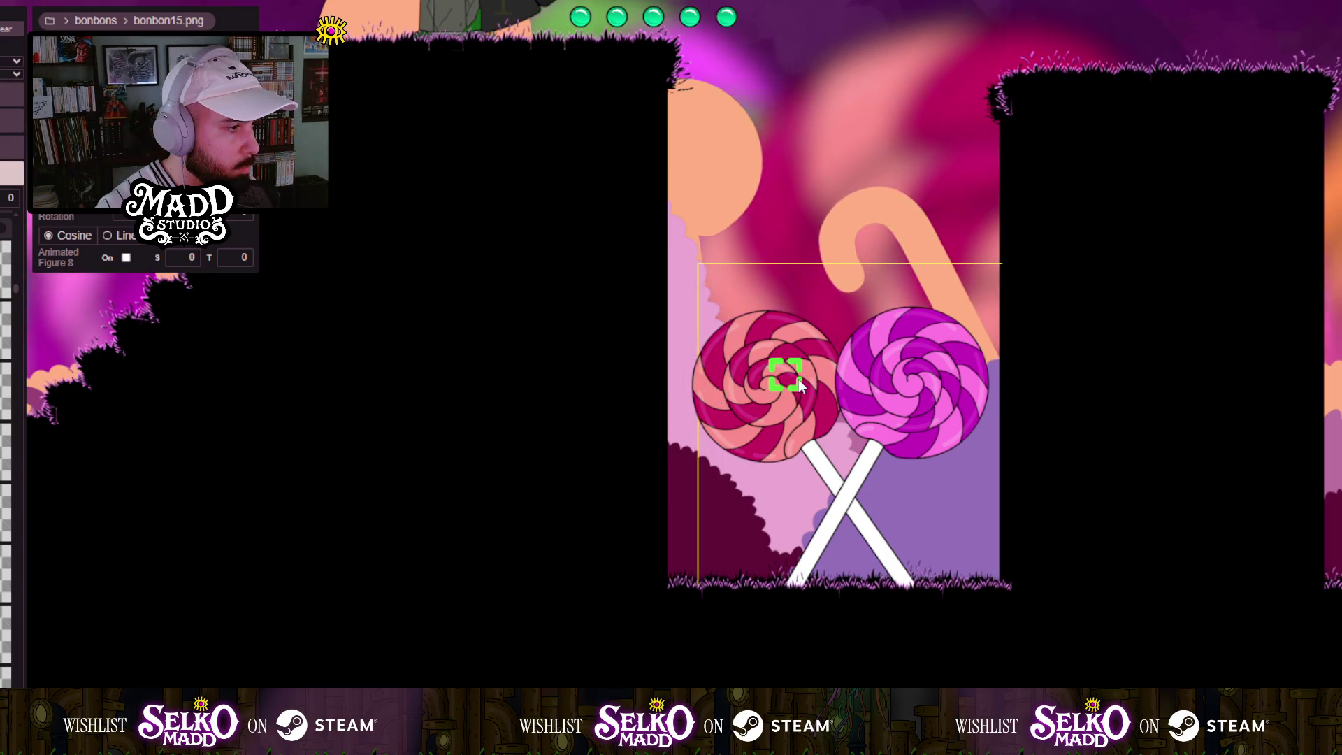
# Spread the purple lollipop right and the red one left, then nudge red slightly back.
pyautogui.moveTo(770, 376); pyautogui.dragTo(816, 380)
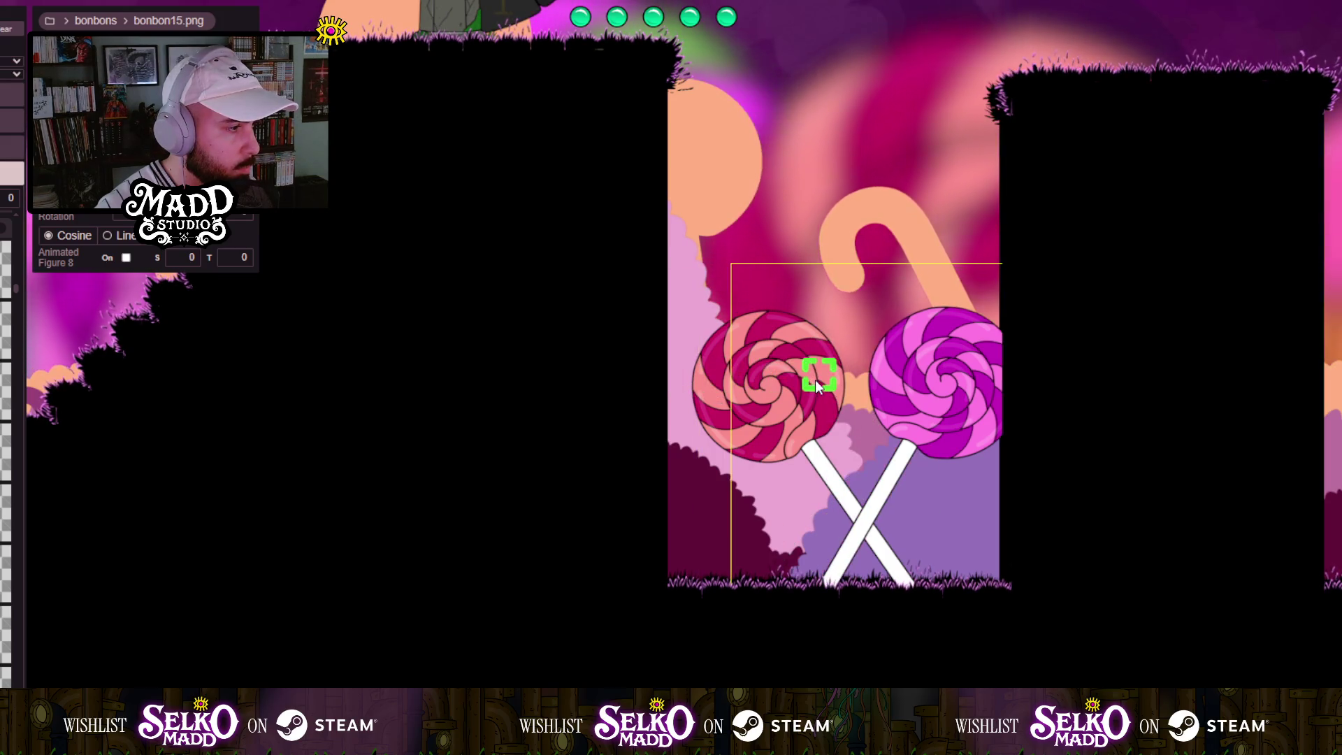
pyautogui.moveTo(714, 381); pyautogui.dragTo(703, 385)
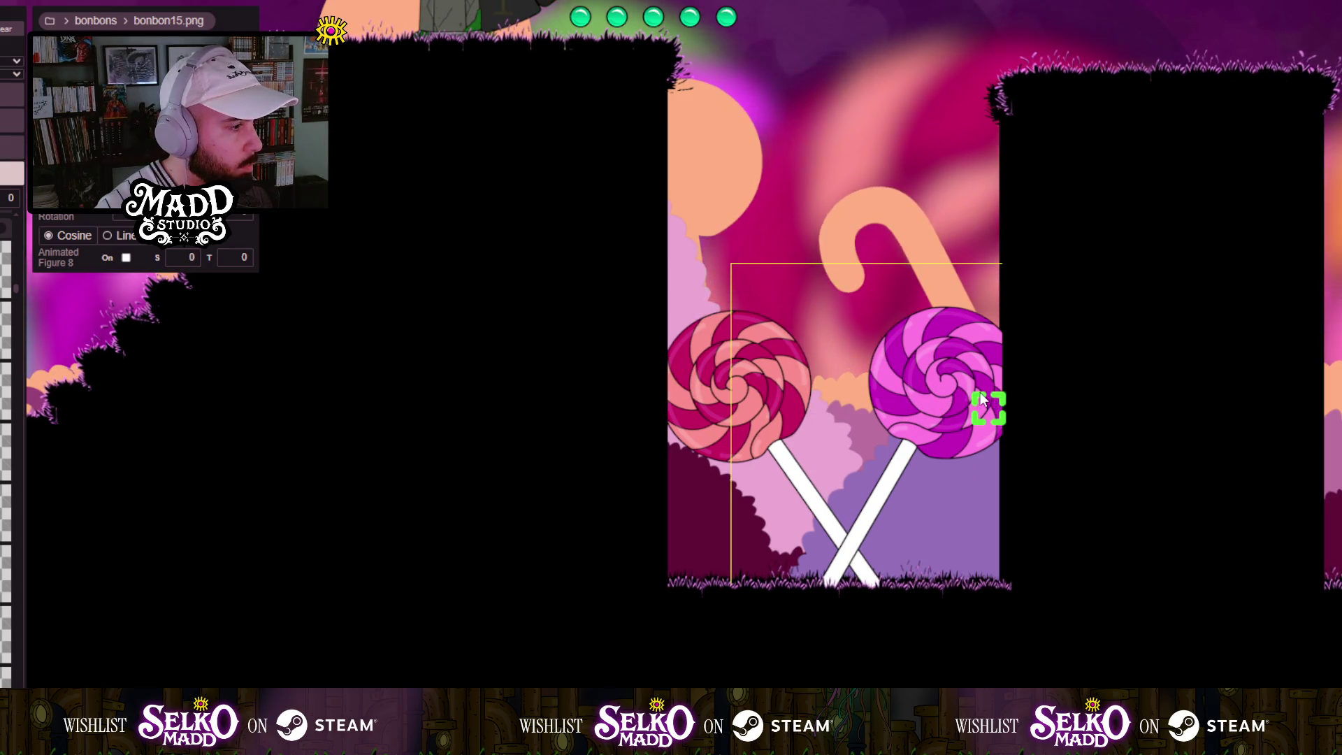
pyautogui.moveTo(967, 392)
pyautogui.mouseDown()
pyautogui.moveTo(687, 414)
pyautogui.moveTo(464, 399)
pyautogui.moveTo(499, 396)
pyautogui.mouseUp()
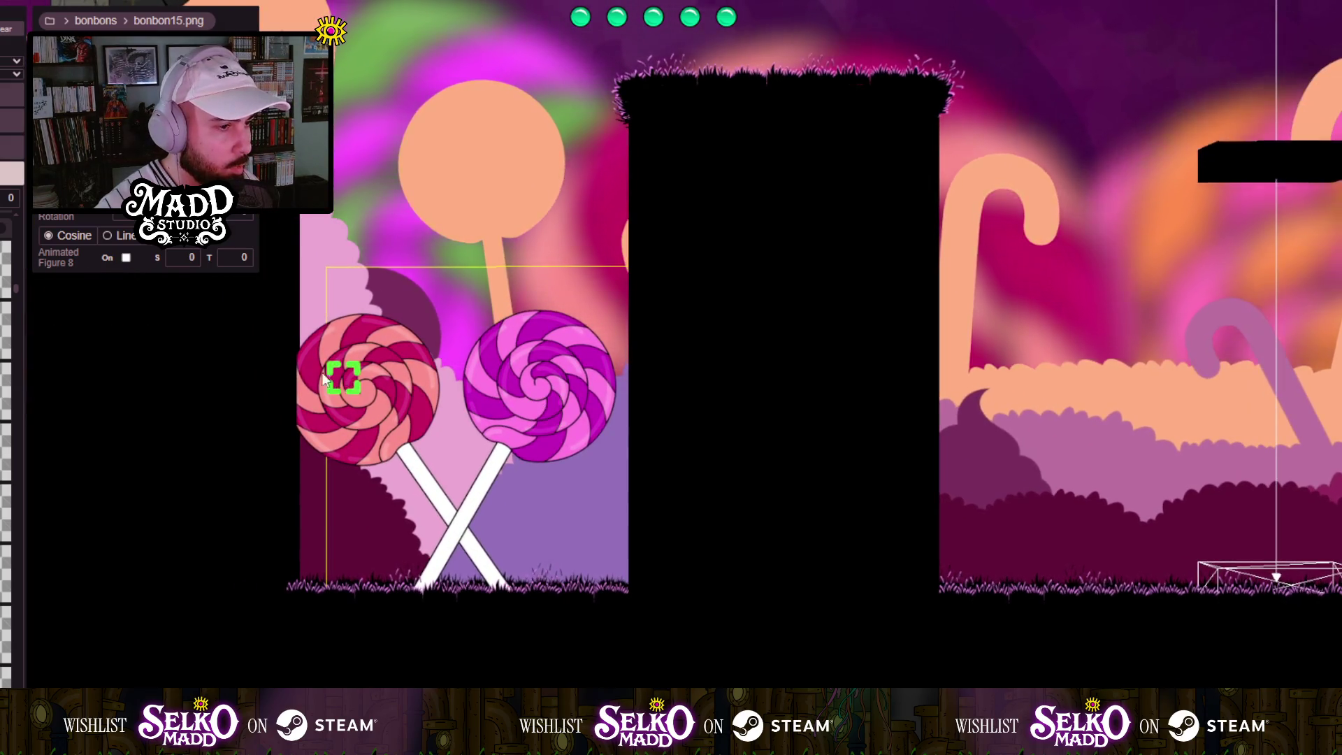
pyautogui.click(309, 372)
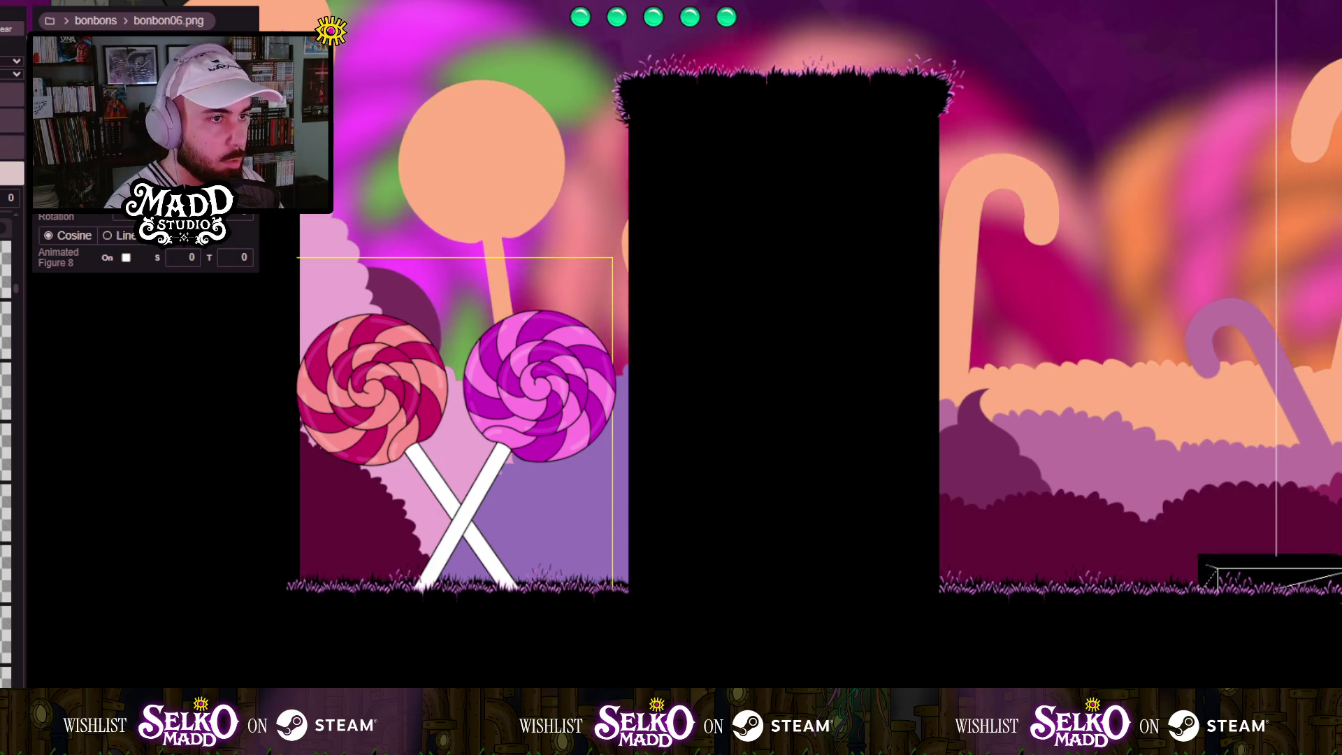
pyautogui.moveTo(427, 381); pyautogui.dragTo(434, 381)
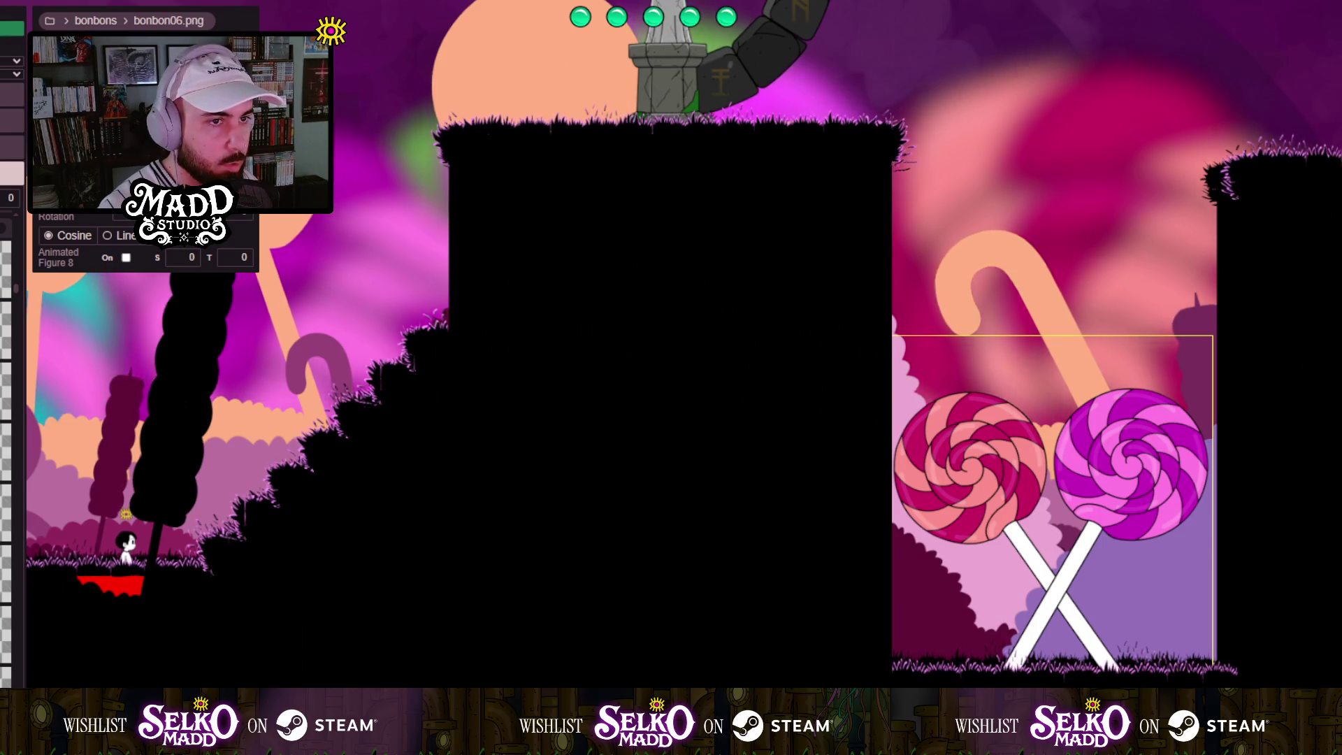
# Try the marshmallow twist on the middle platform, then pan down to the spare candy stash.
pyautogui.scroll(-10, 731, 447)
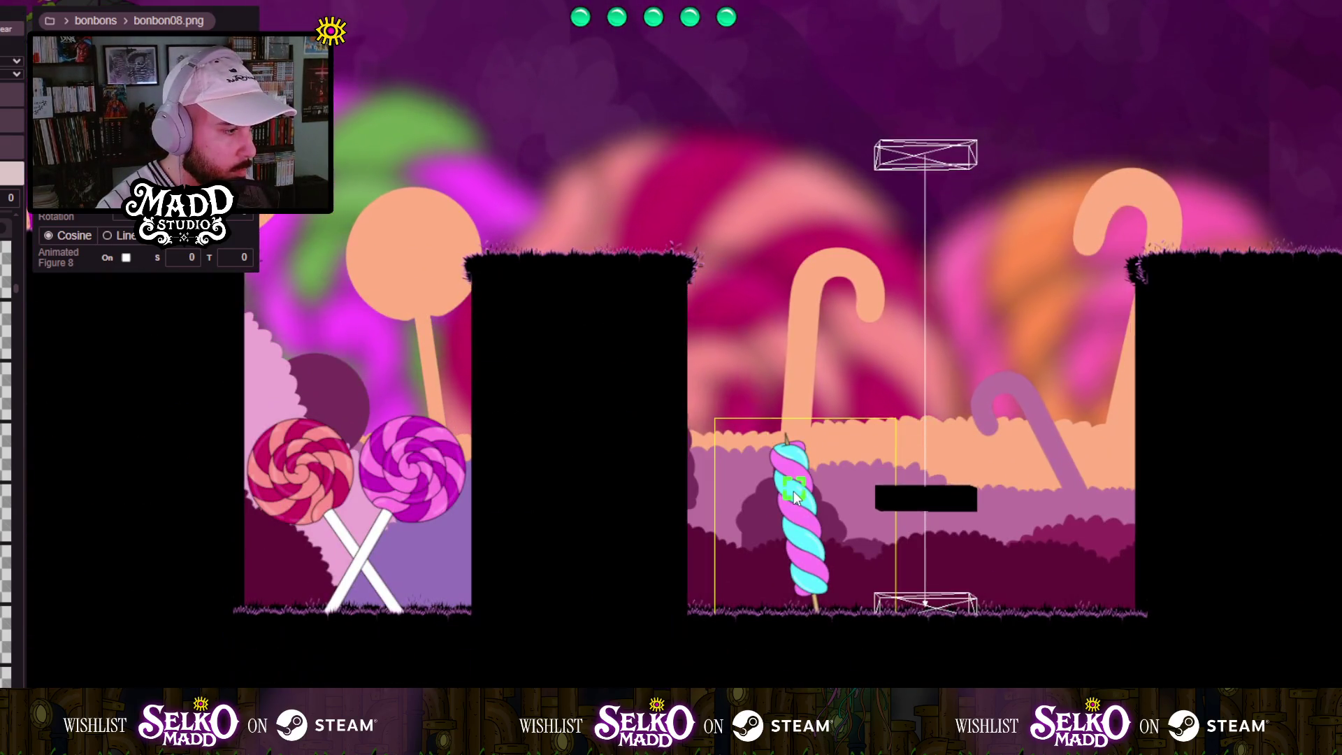
pyautogui.moveTo(795, 491)
pyautogui.mouseDown()
pyautogui.moveTo(670, 192)
pyautogui.moveTo(523, 95)
pyautogui.mouseUp()
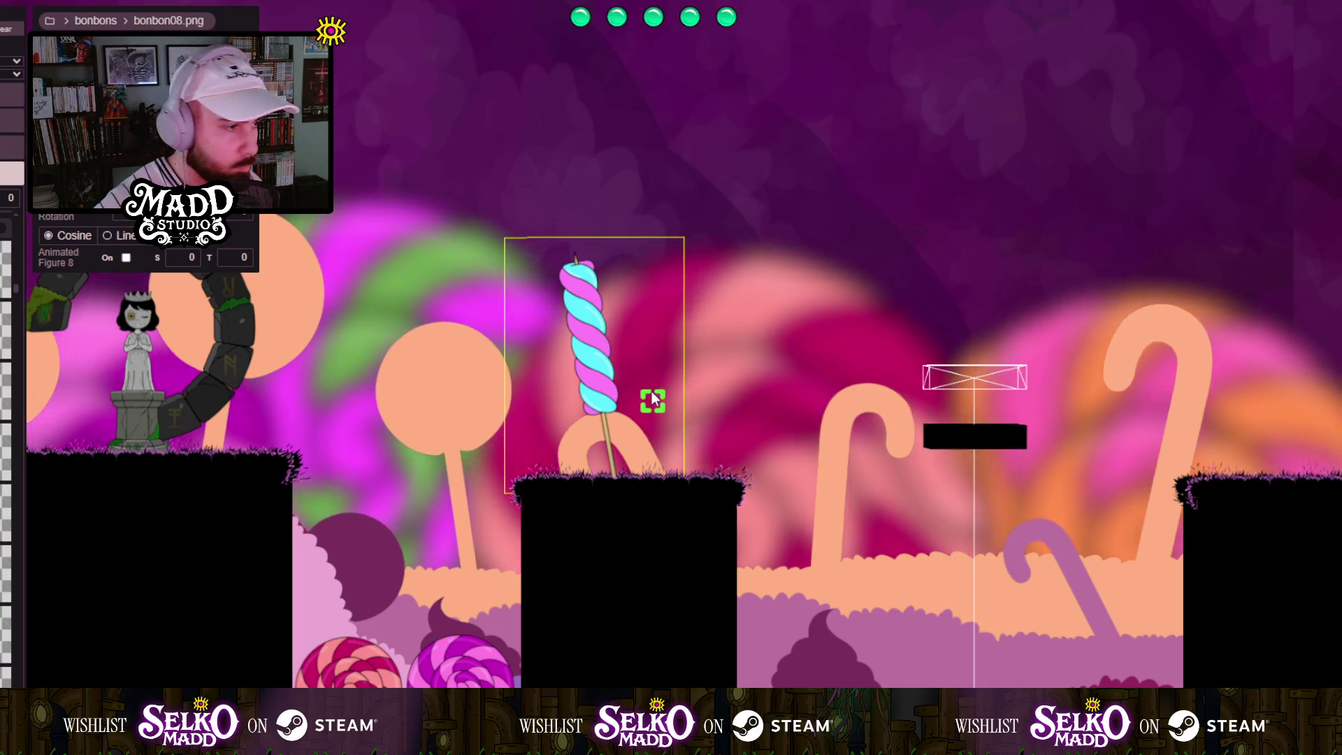
pyautogui.click(652, 392)
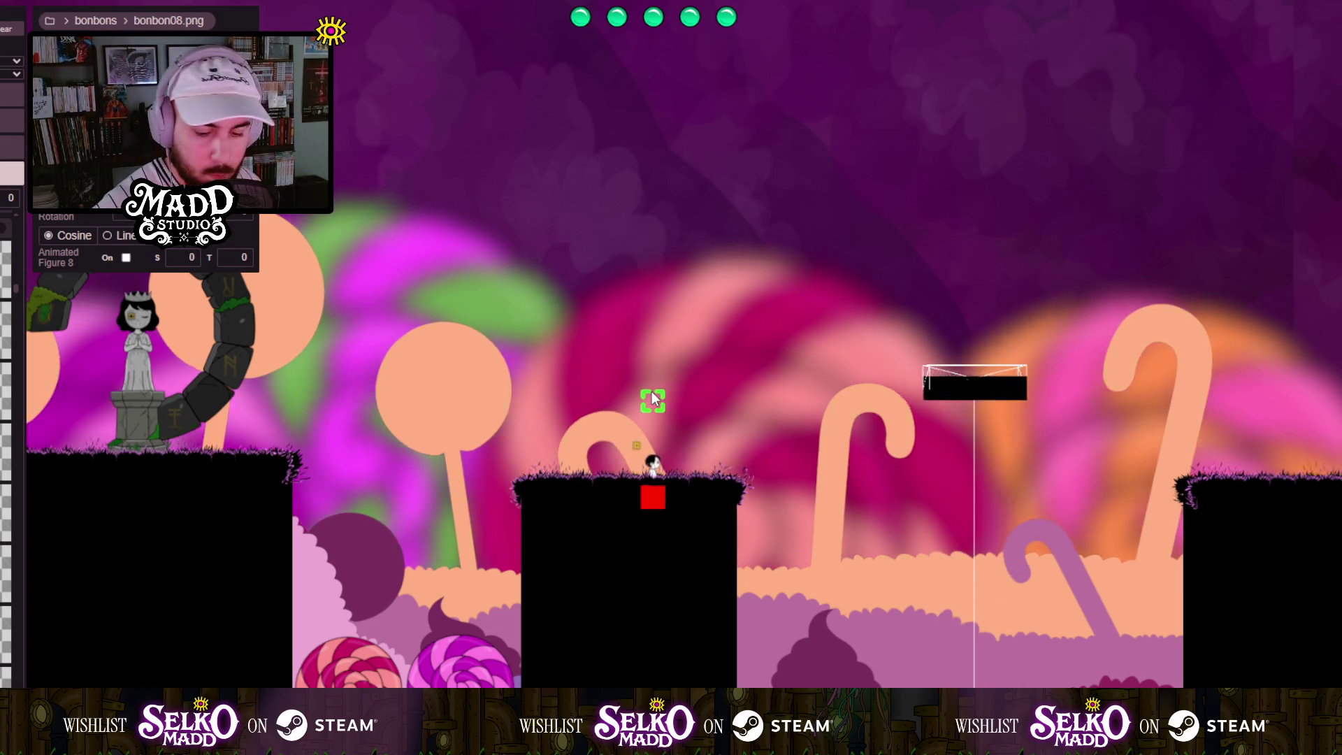
pyautogui.scroll(-5, 764, 552)
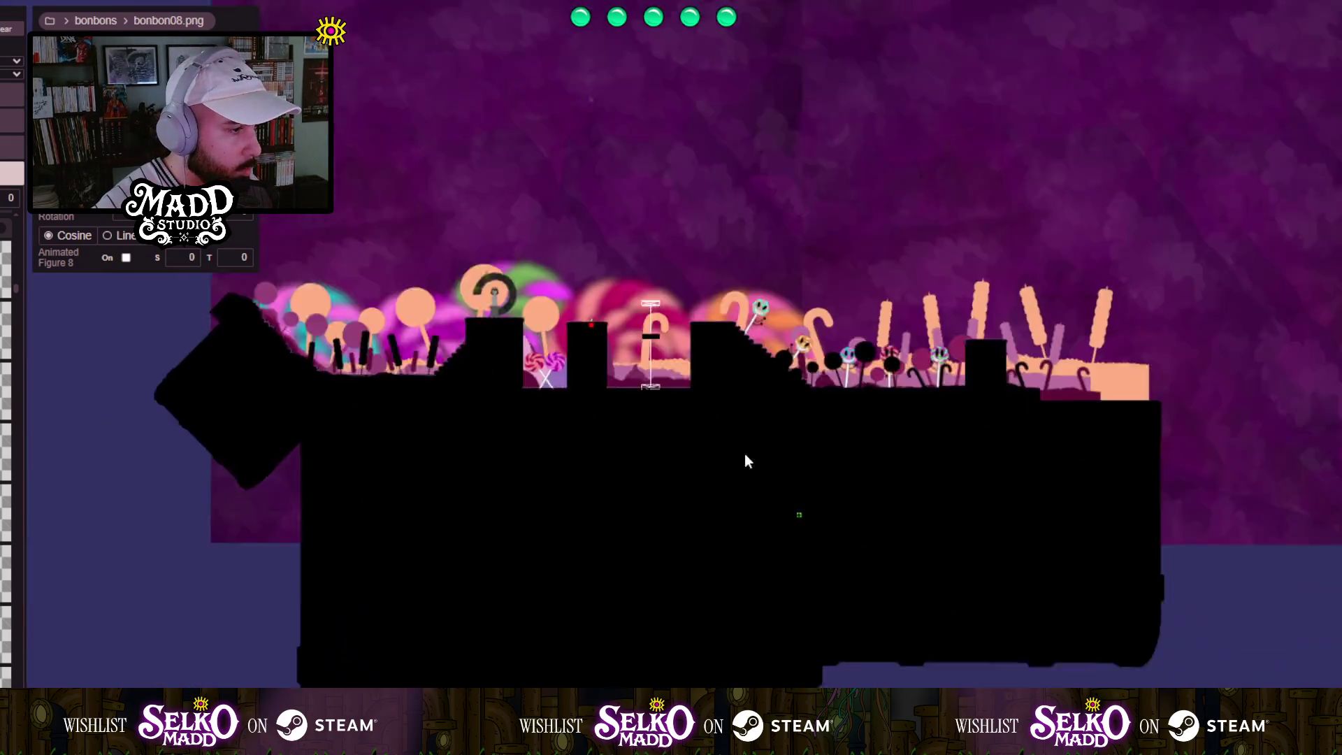
pyautogui.scroll(10, 838, 485)
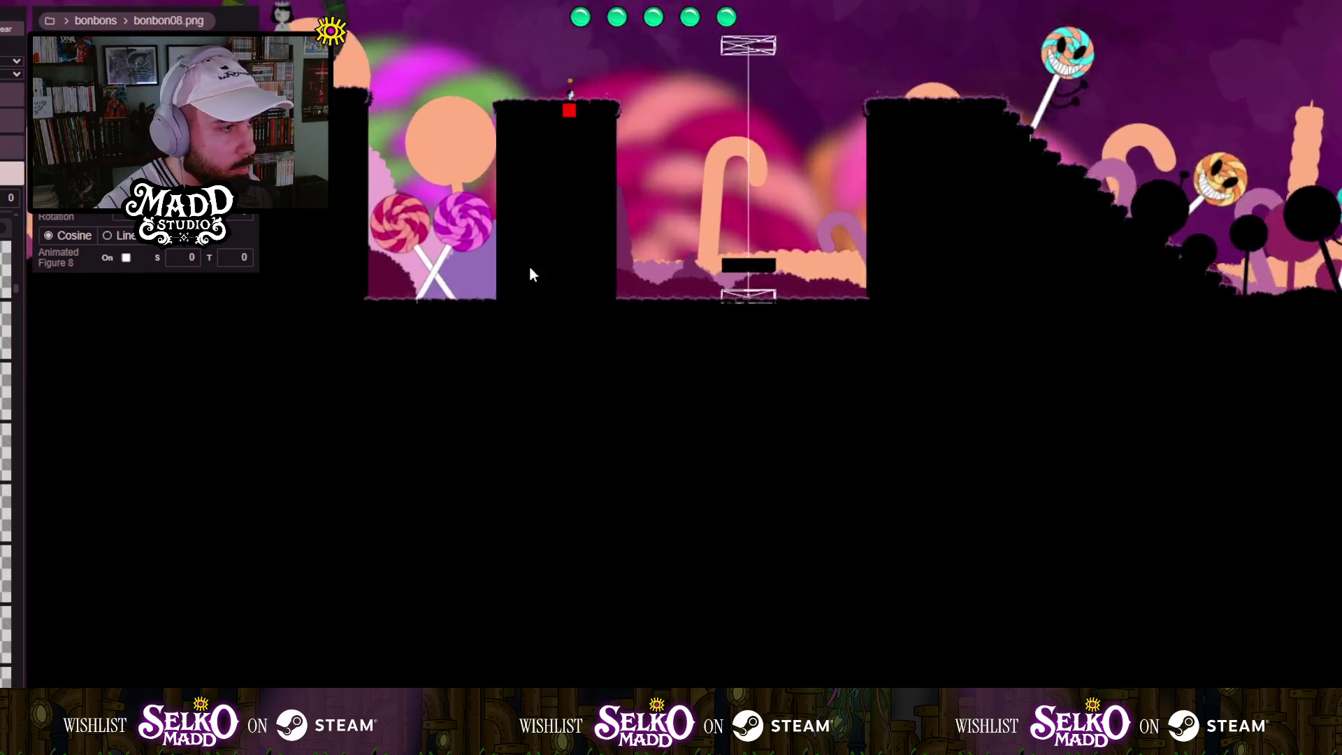
pyautogui.scroll(-5, 625, 567)
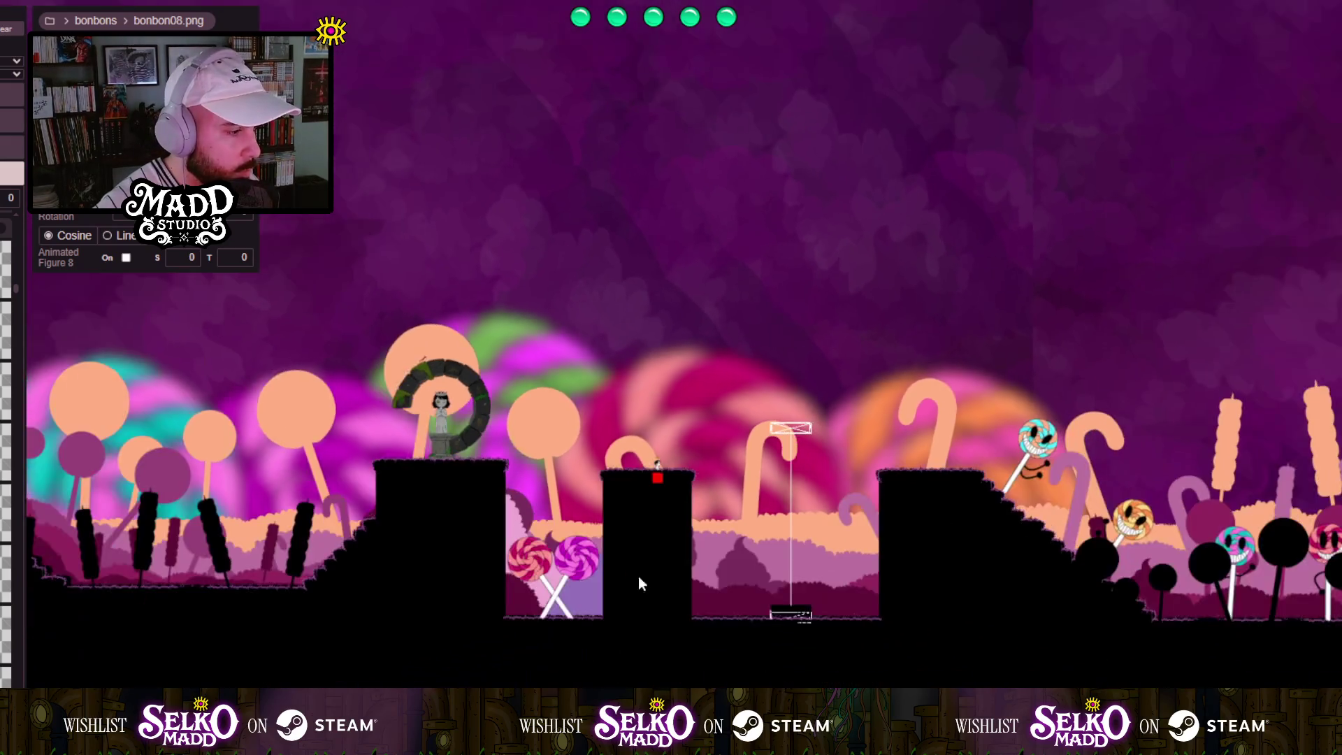
pyautogui.moveTo(632, 572); pyautogui.dragTo(858, 570)
pyautogui.scroll(5, 375, 253)
pyautogui.moveTo(377, 255)
pyautogui.mouseDown()
pyautogui.moveTo(526, 306)
pyautogui.moveTo(734, 485)
pyautogui.moveTo(643, 262)
pyautogui.moveTo(624, 369)
pyautogui.moveTo(434, 309)
pyautogui.mouseUp()
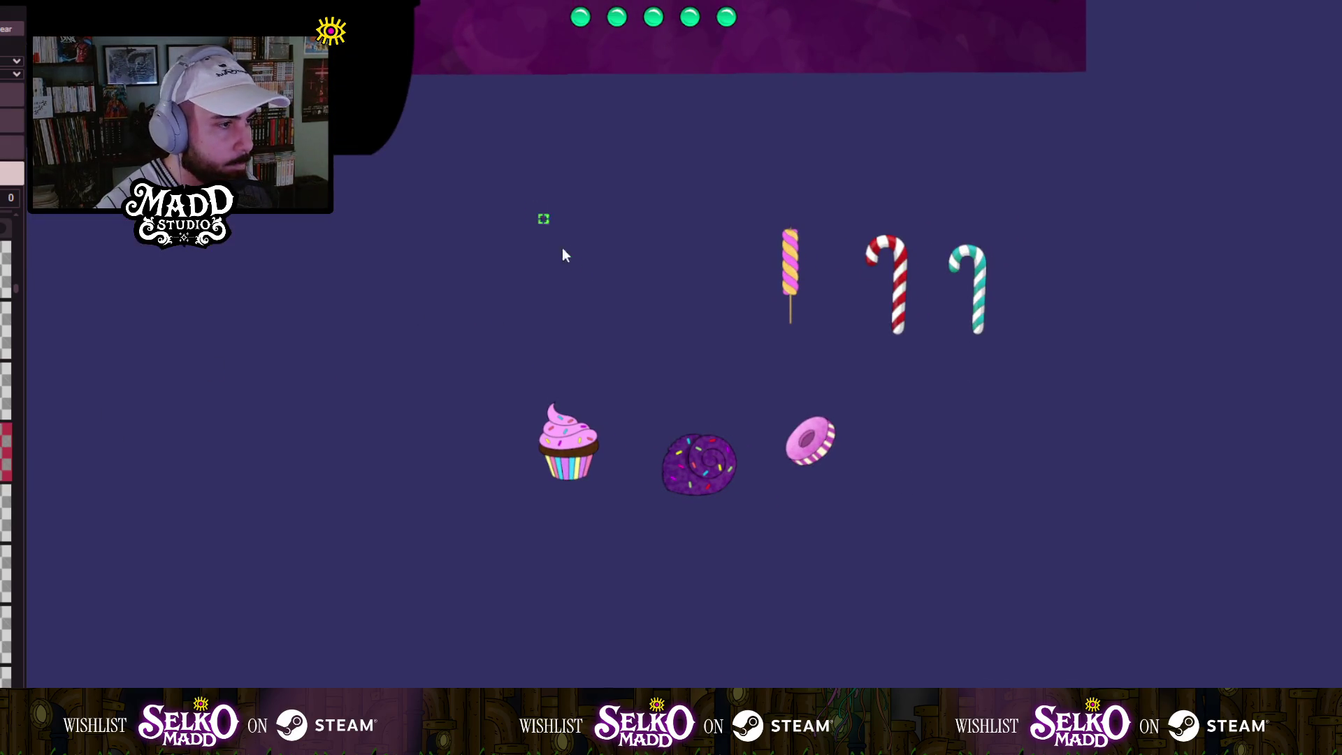
# Scale up the blue-and-pink marshmallow twist and nudge it into place on the middle black platform.
pyautogui.moveTo(587, 283); pyautogui.dragTo(616, 337)
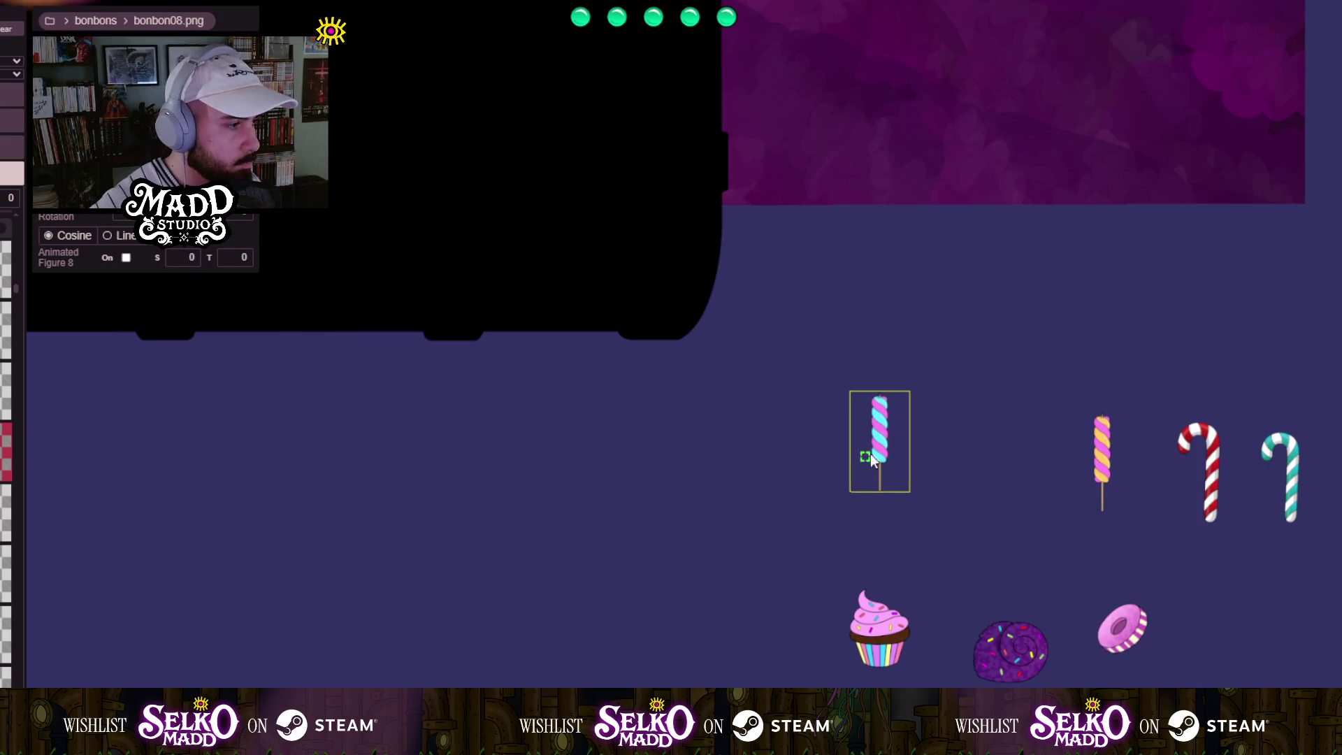
pyautogui.moveTo(714, 455)
pyautogui.mouseDown()
pyautogui.moveTo(566, 423)
pyautogui.moveTo(975, 700)
pyautogui.mouseUp()
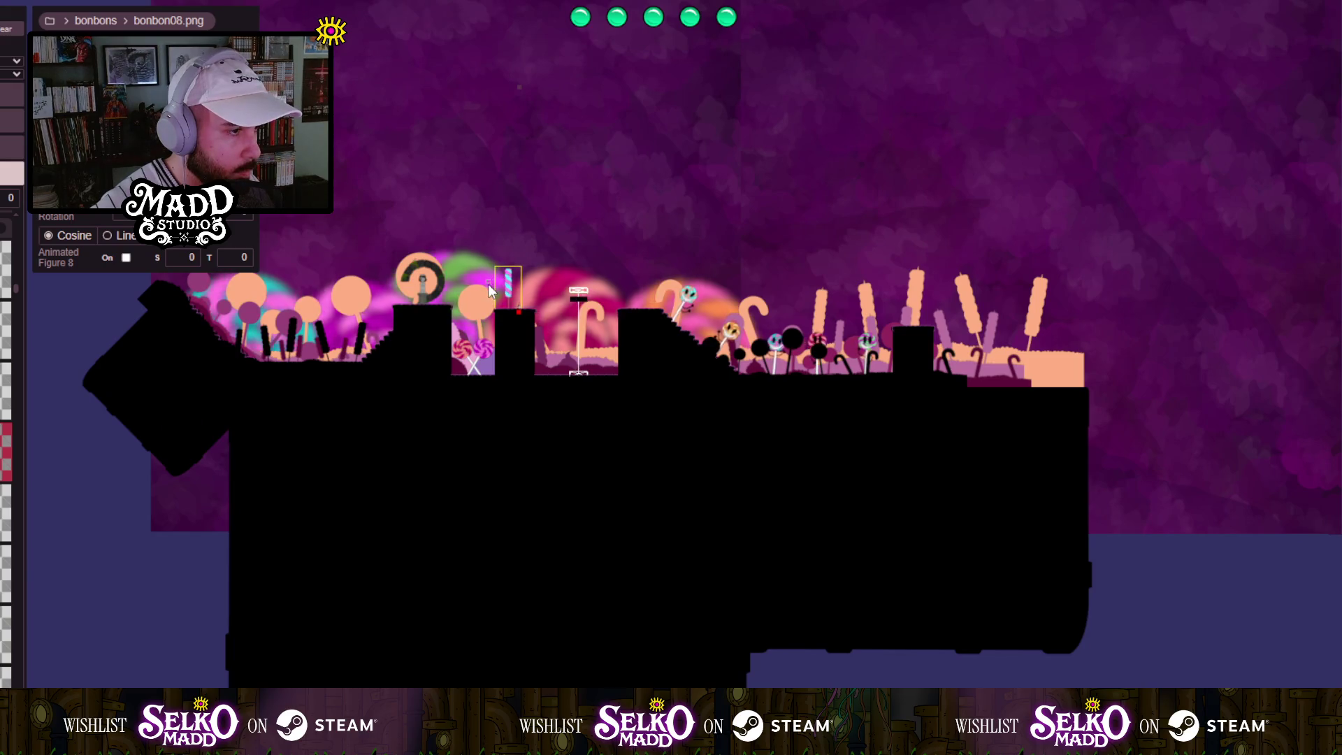
pyautogui.scroll(10, 489, 285)
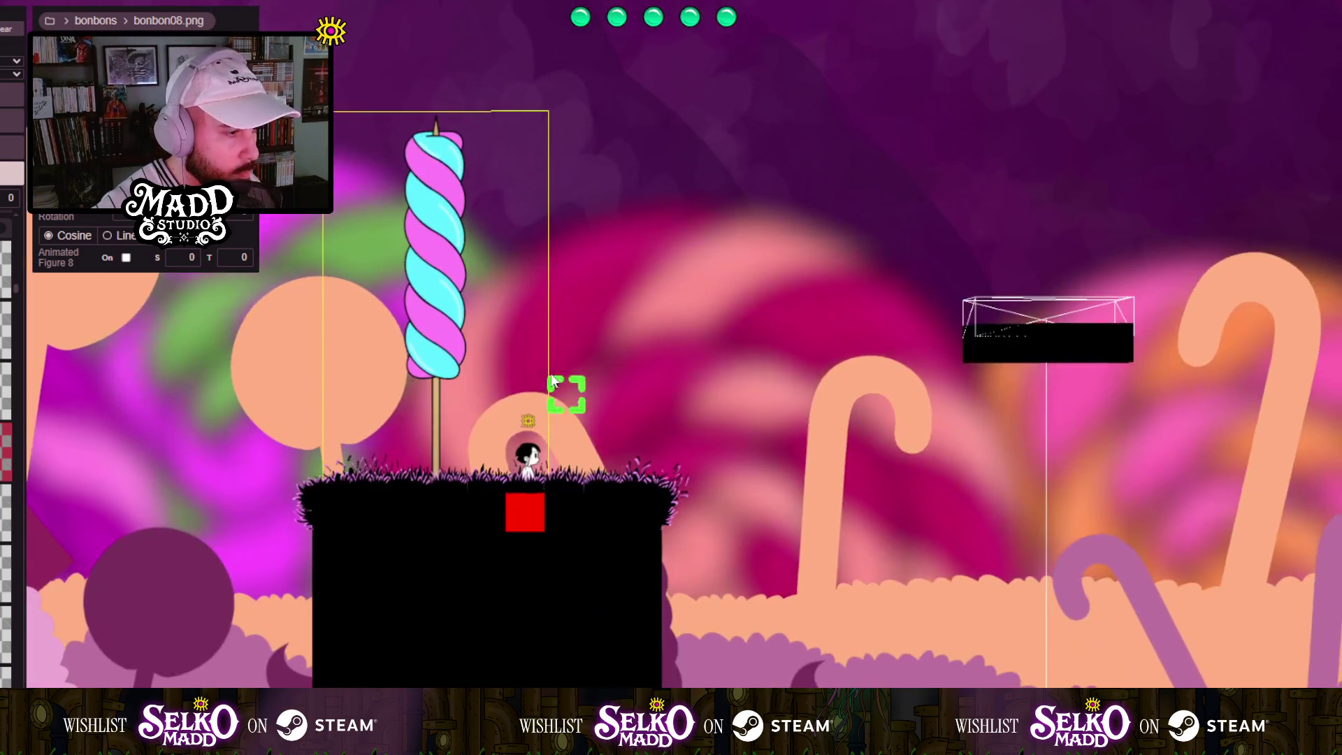
pyautogui.moveTo(432, 251)
pyautogui.mouseDown()
pyautogui.moveTo(410, 287)
pyautogui.moveTo(386, 286)
pyautogui.mouseUp()
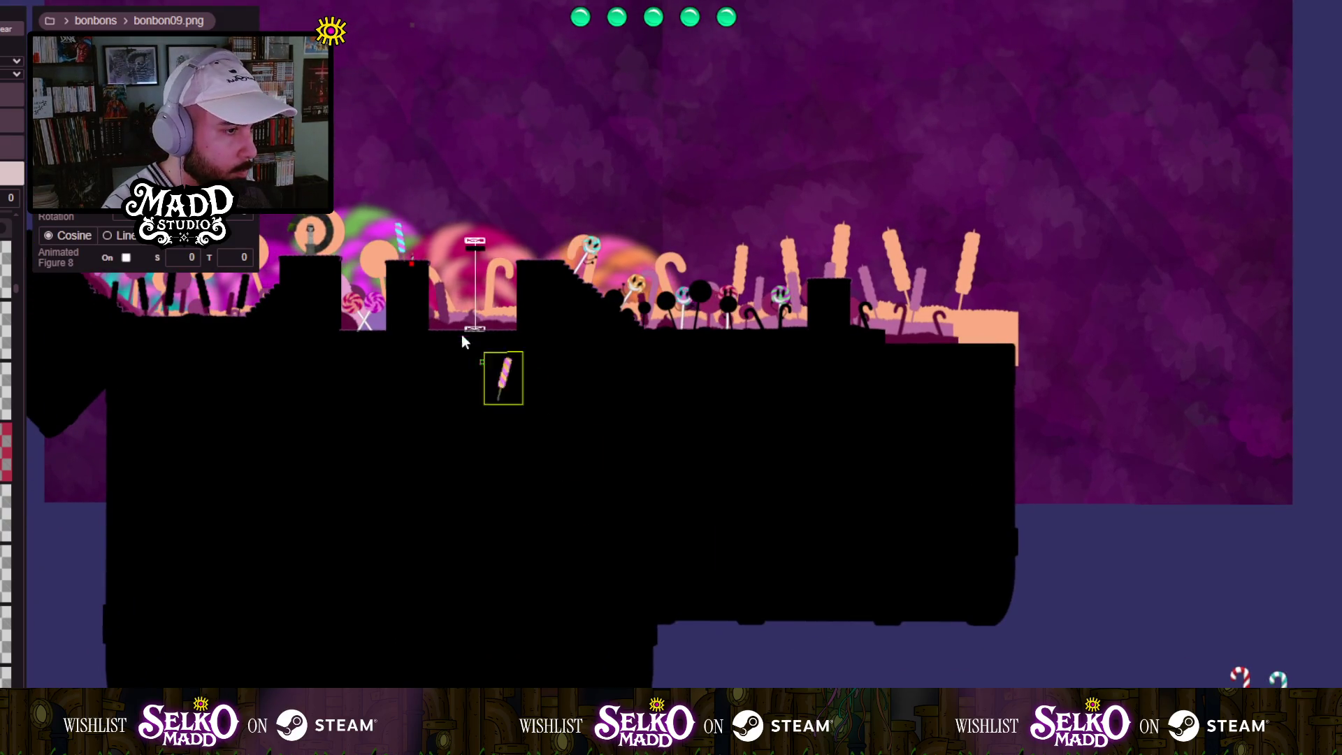
# Lean the yellow-and-pink popsicle (bonbon09.png) in the gap just right of the middle platform.
pyautogui.scroll(3, 420, 278)
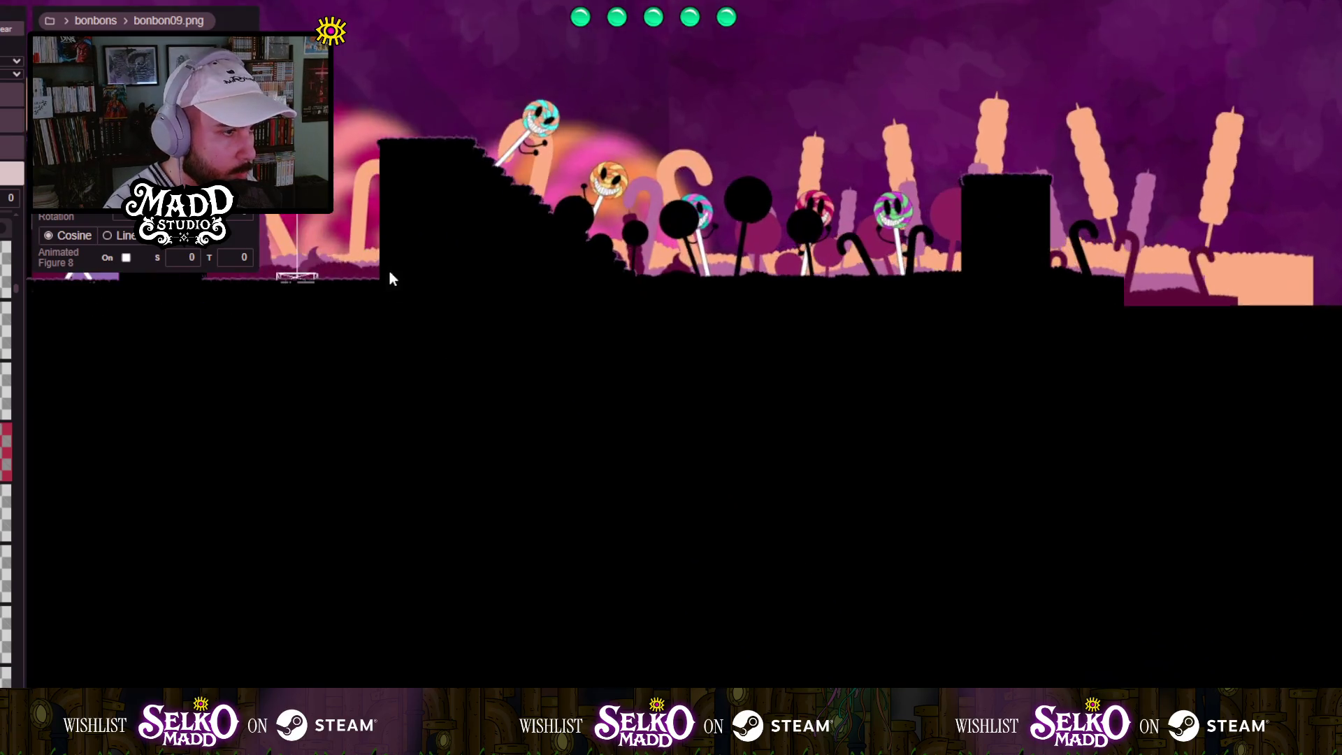
pyautogui.scroll(3, 463, 448)
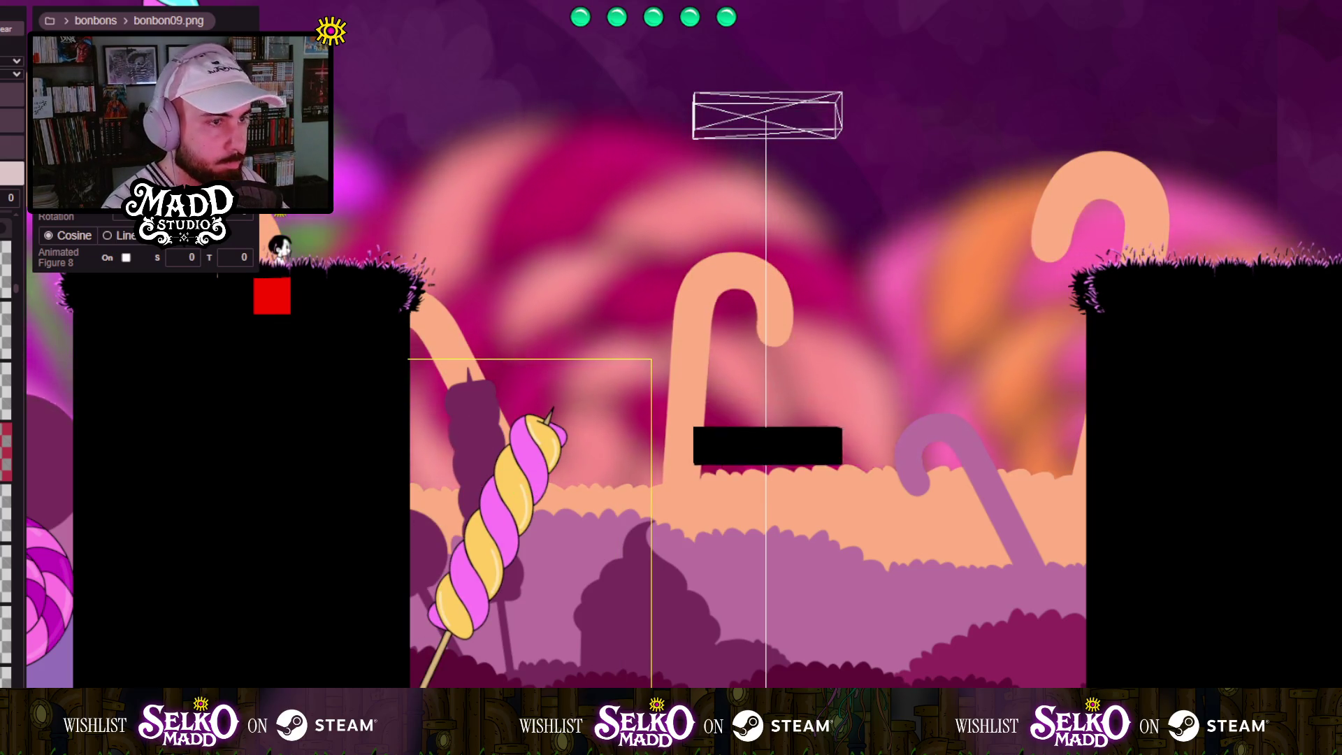
pyautogui.moveTo(360, 300)
pyautogui.mouseDown()
pyautogui.moveTo(525, 312)
pyautogui.moveTo(1153, 252)
pyautogui.moveTo(463, 275)
pyautogui.moveTo(488, 351)
pyautogui.moveTo(267, 413)
pyautogui.moveTo(123, 494)
pyautogui.moveTo(497, 534)
pyautogui.moveTo(955, 467)
pyautogui.moveTo(1069, 487)
pyautogui.moveTo(584, 429)
pyautogui.mouseUp()
pyautogui.scroll(-2, 587, 424)
pyautogui.moveTo(951, 549)
pyautogui.mouseDown()
pyautogui.moveTo(570, 406)
pyautogui.moveTo(723, 390)
pyautogui.moveTo(890, 467)
pyautogui.moveTo(762, 540)
pyautogui.moveTo(624, 395)
pyautogui.mouseUp()
pyautogui.moveTo(937, 526); pyautogui.dragTo(907, 441)
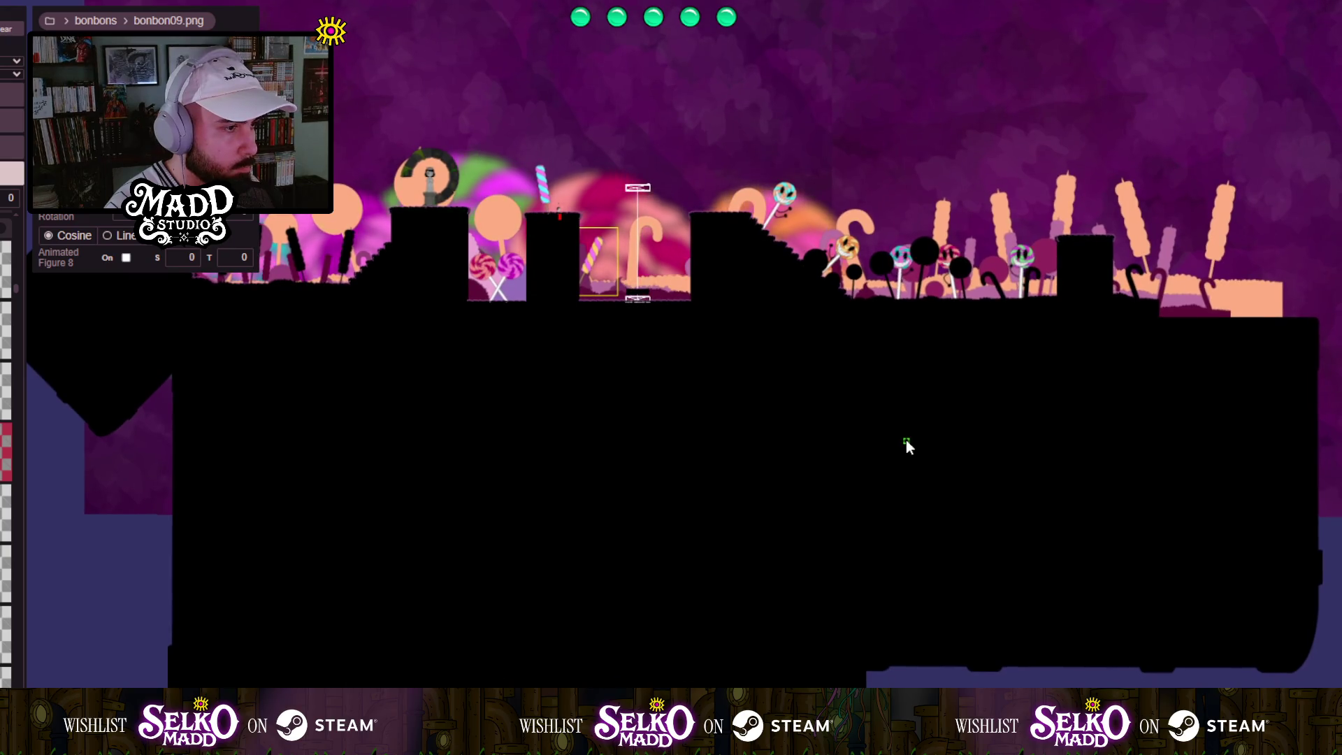
# Drag the pink swirl candy roll (bonbon18.png) beside the purple roll among the spare props.
pyautogui.scroll(2, 907, 440)
pyautogui.scroll(2, 439, 337)
pyautogui.scroll(2, 639, 465)
pyautogui.scroll(3, 522, 432)
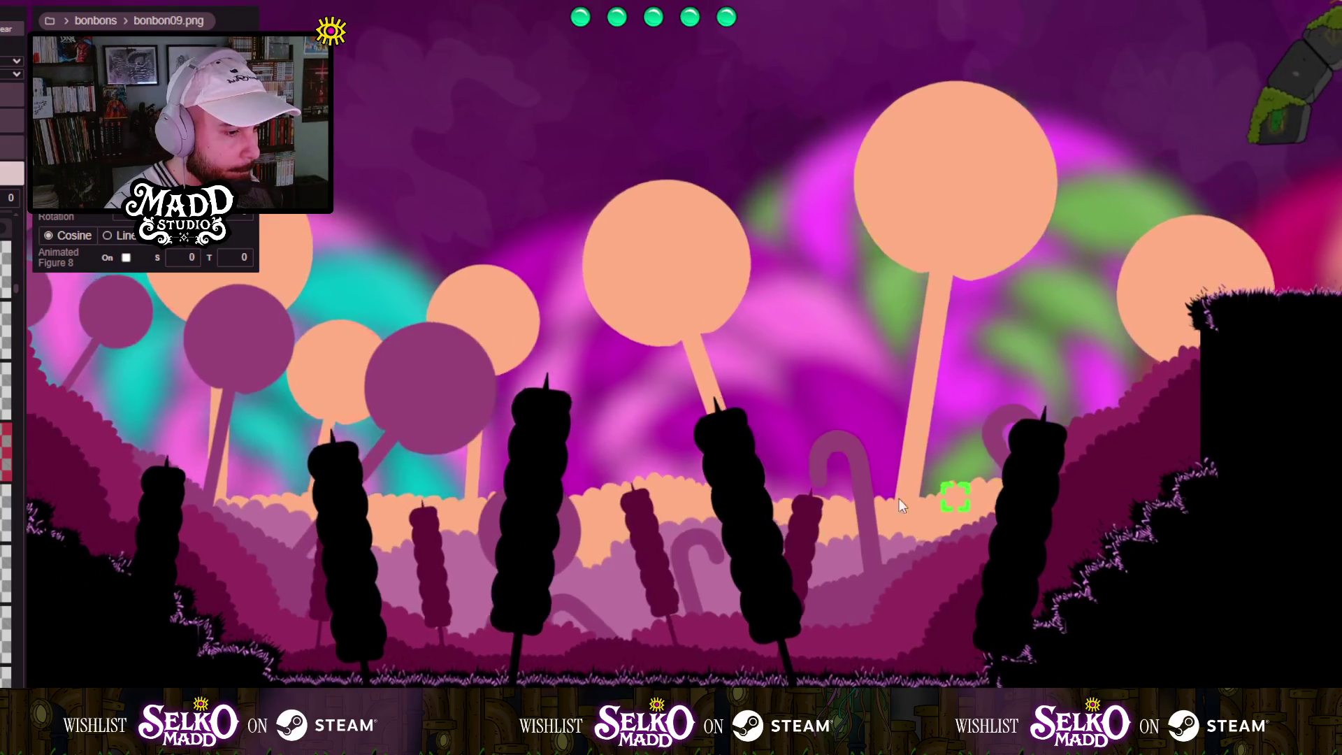
pyautogui.scroll(-3, 939, 509)
pyautogui.scroll(3, 463, 539)
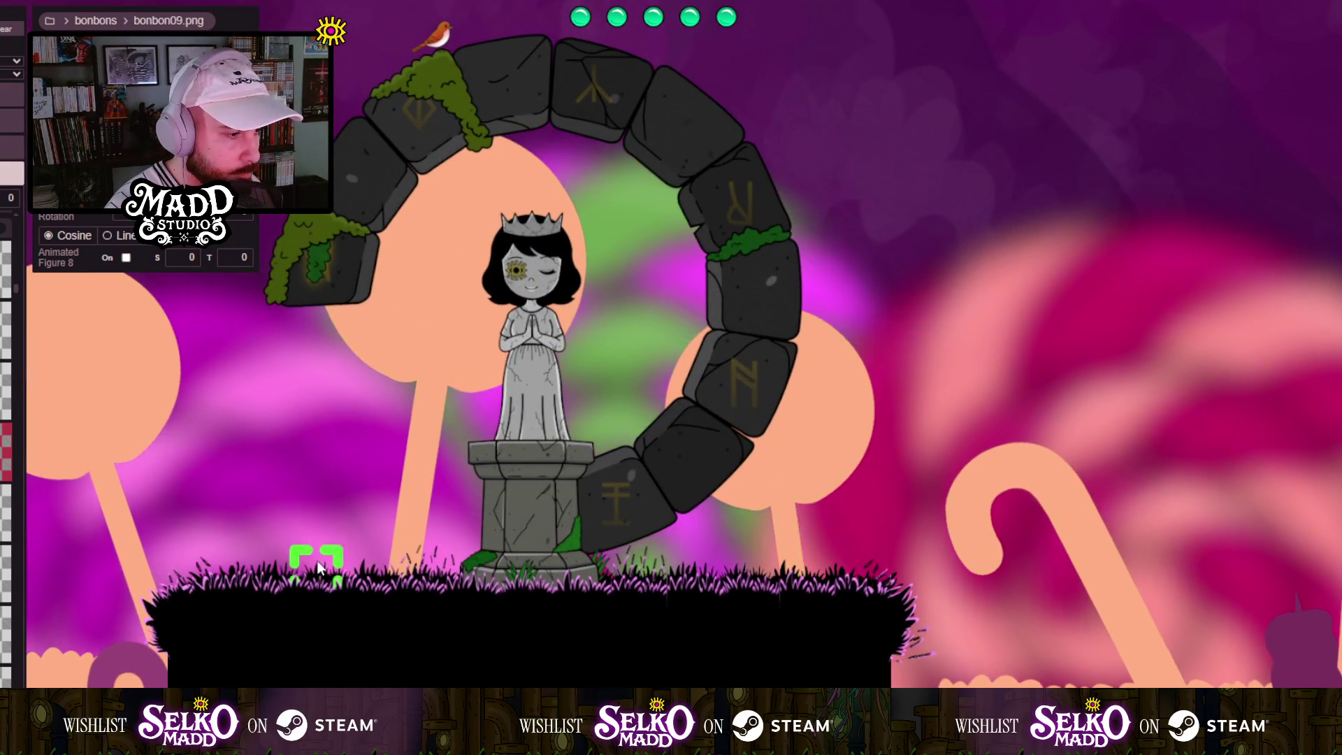
pyautogui.scroll(-5, 588, 542)
pyautogui.scroll(4, 820, 518)
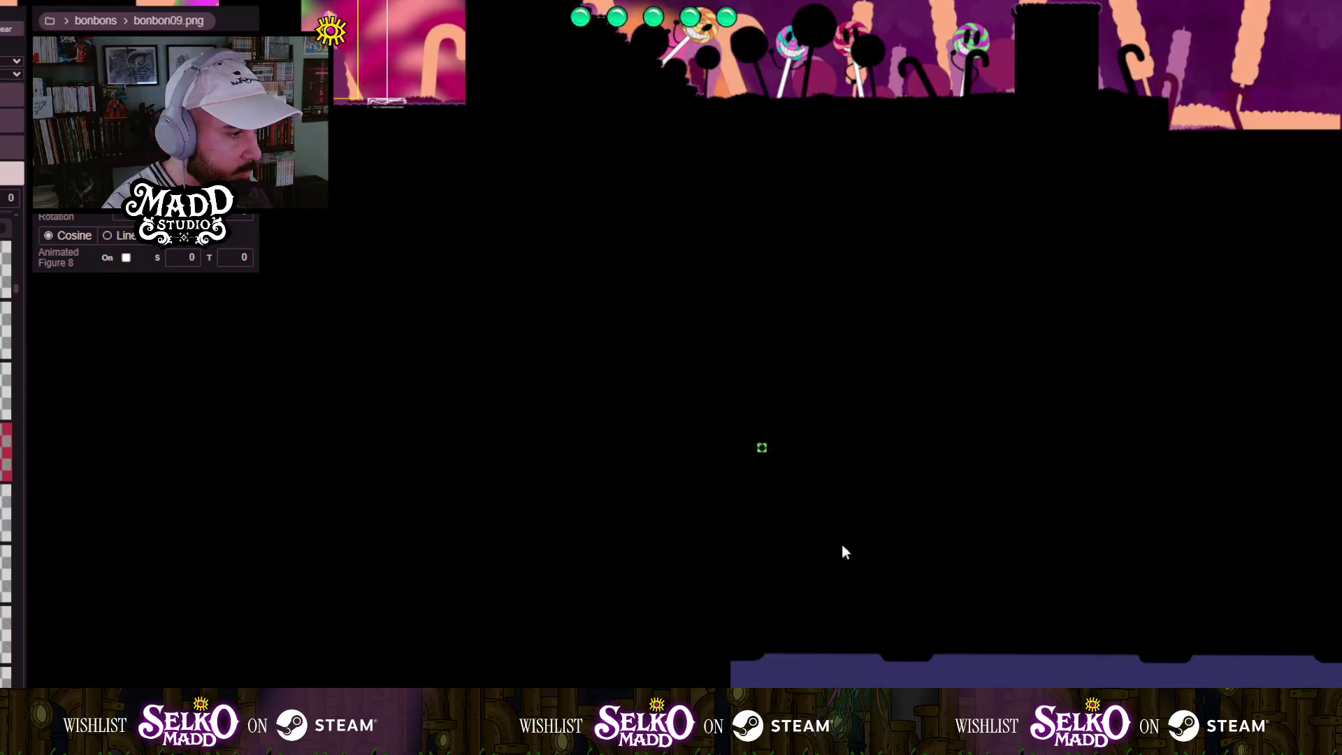
pyautogui.scroll(-5, 824, 520)
pyautogui.moveTo(797, 252); pyautogui.dragTo(417, 385)
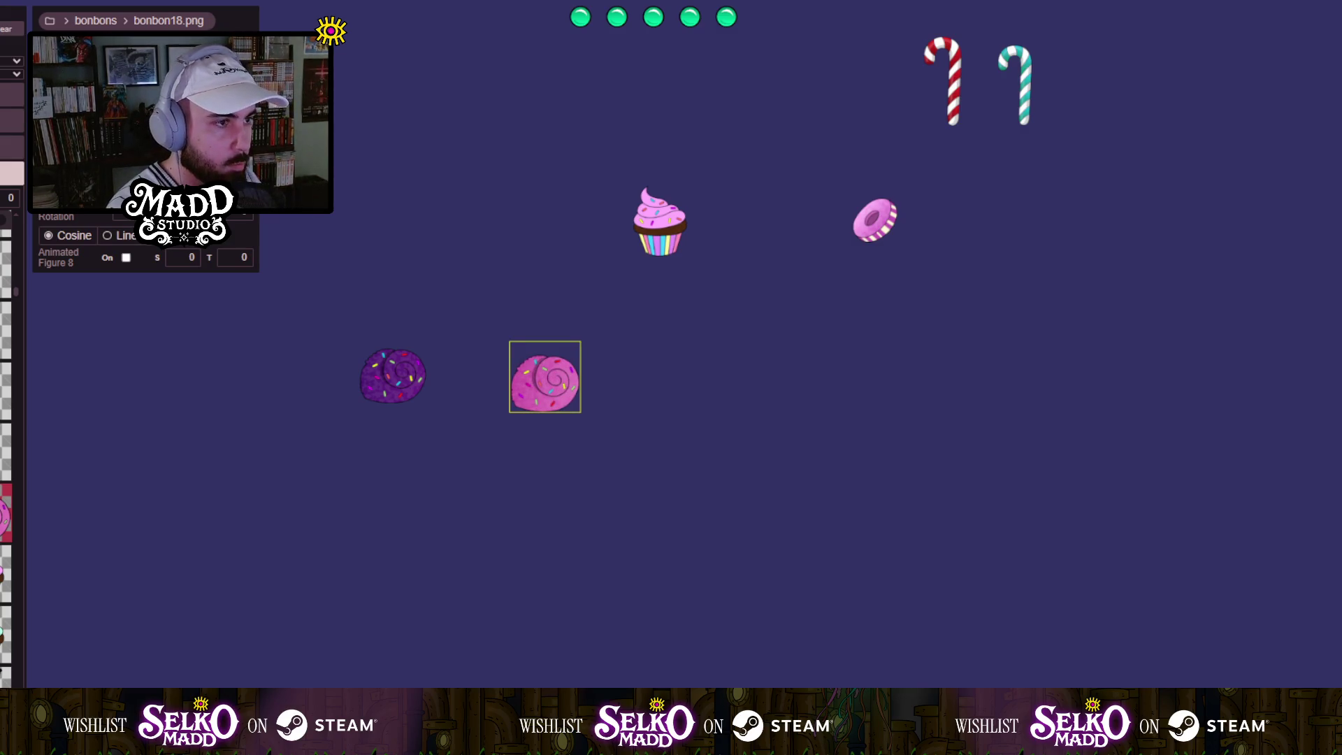
# Scale bonbon18 to match bonbon19 and line it up snugly to the purple roll's right.
pyautogui.click(380, 383)
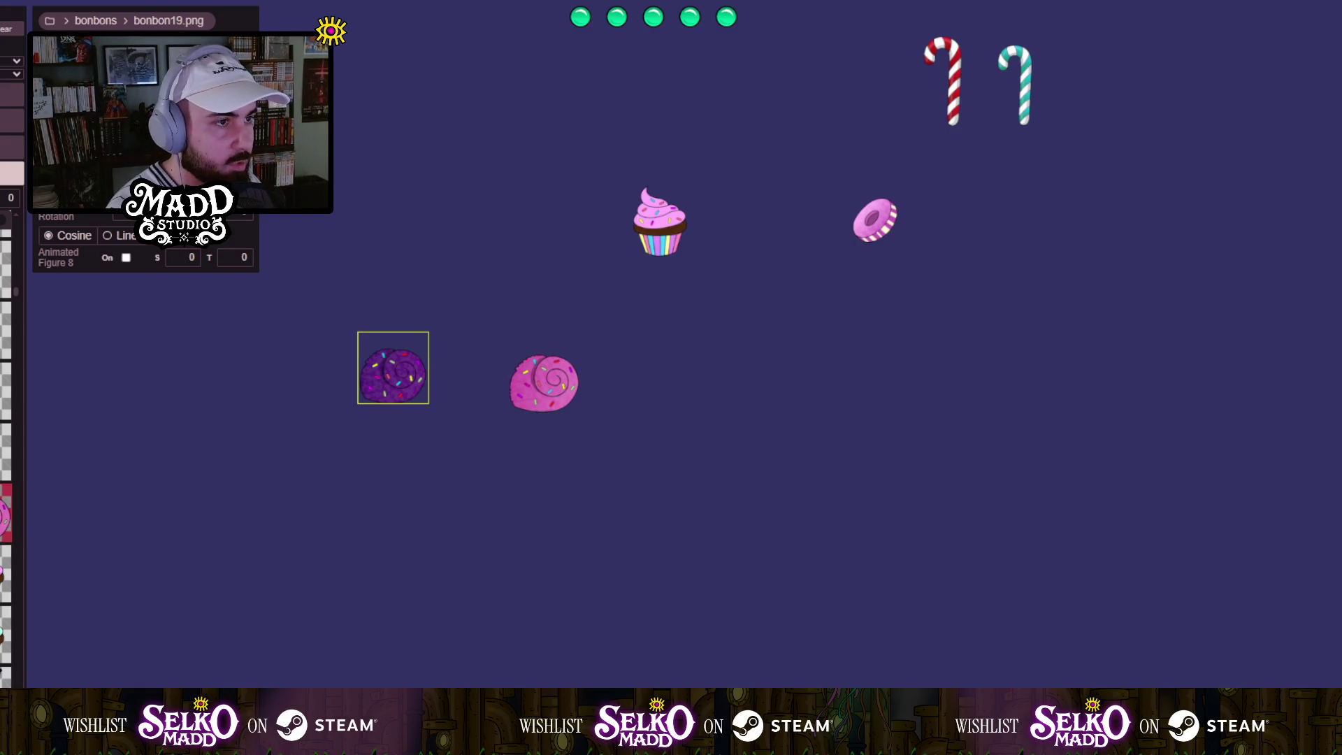
pyautogui.moveTo(525, 370)
pyautogui.mouseDown()
pyautogui.moveTo(468, 376)
pyautogui.moveTo(473, 387)
pyautogui.mouseUp()
pyautogui.scroll(6, 470, 386)
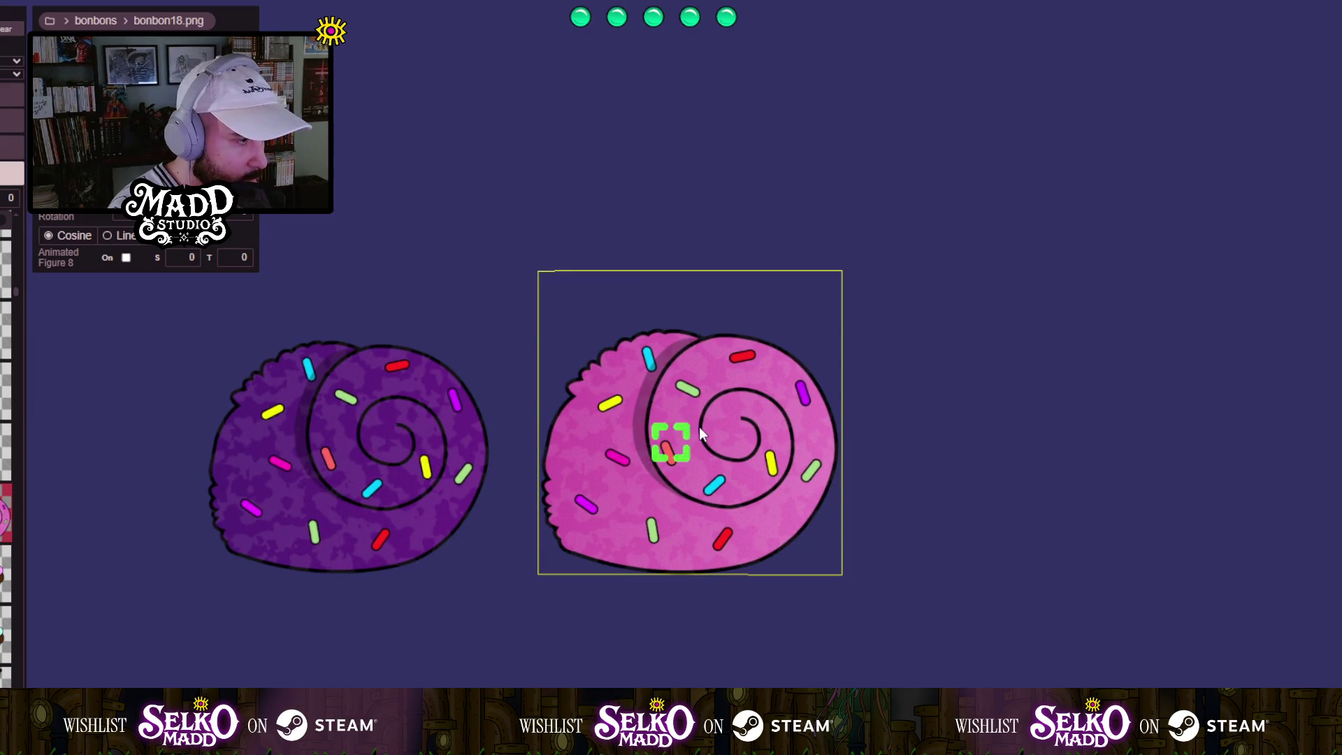
pyautogui.click(344, 430)
pyautogui.hotkey('ctrl', 'z')
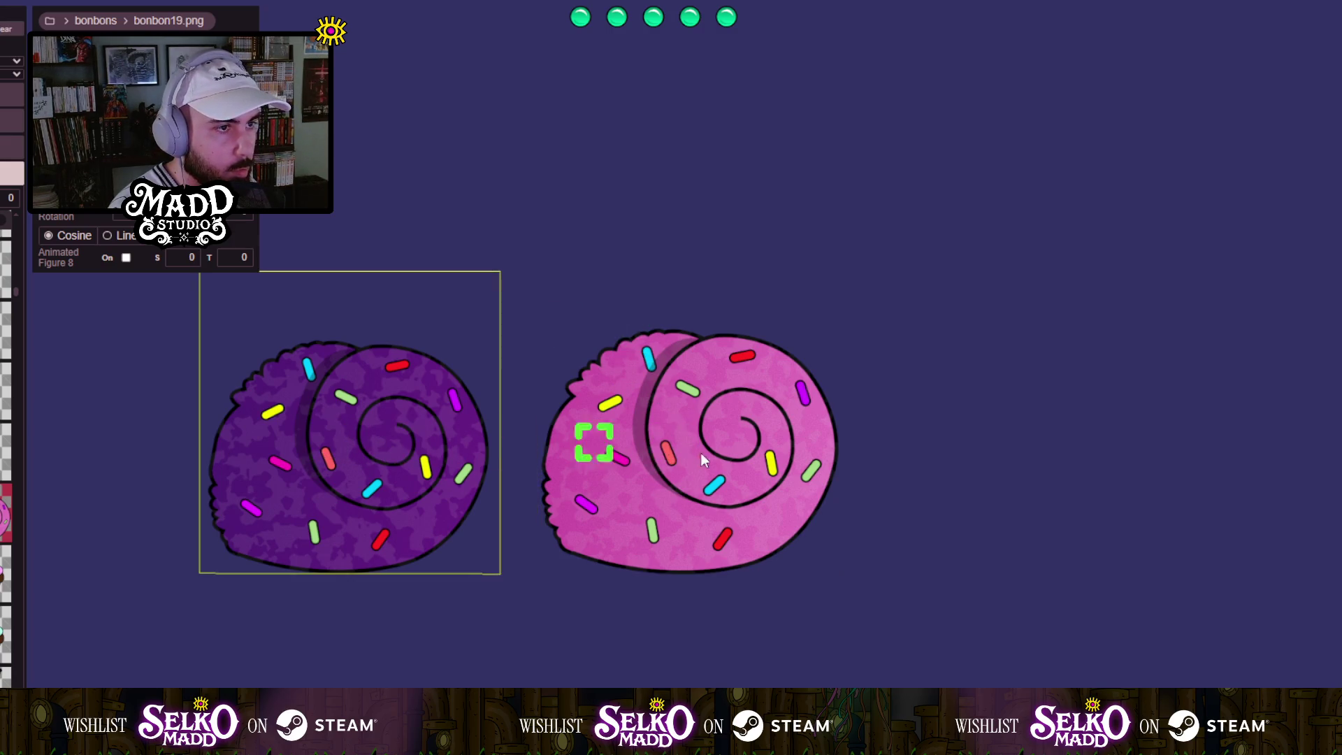
pyautogui.moveTo(670, 481)
pyautogui.mouseDown()
pyautogui.moveTo(326, 491)
pyautogui.moveTo(353, 507)
pyautogui.moveTo(412, 495)
pyautogui.moveTo(338, 493)
pyautogui.moveTo(328, 533)
pyautogui.moveTo(328, 494)
pyautogui.moveTo(618, 496)
pyautogui.mouseUp()
pyautogui.click(431, 454)
pyautogui.scroll(-5, 432, 453)
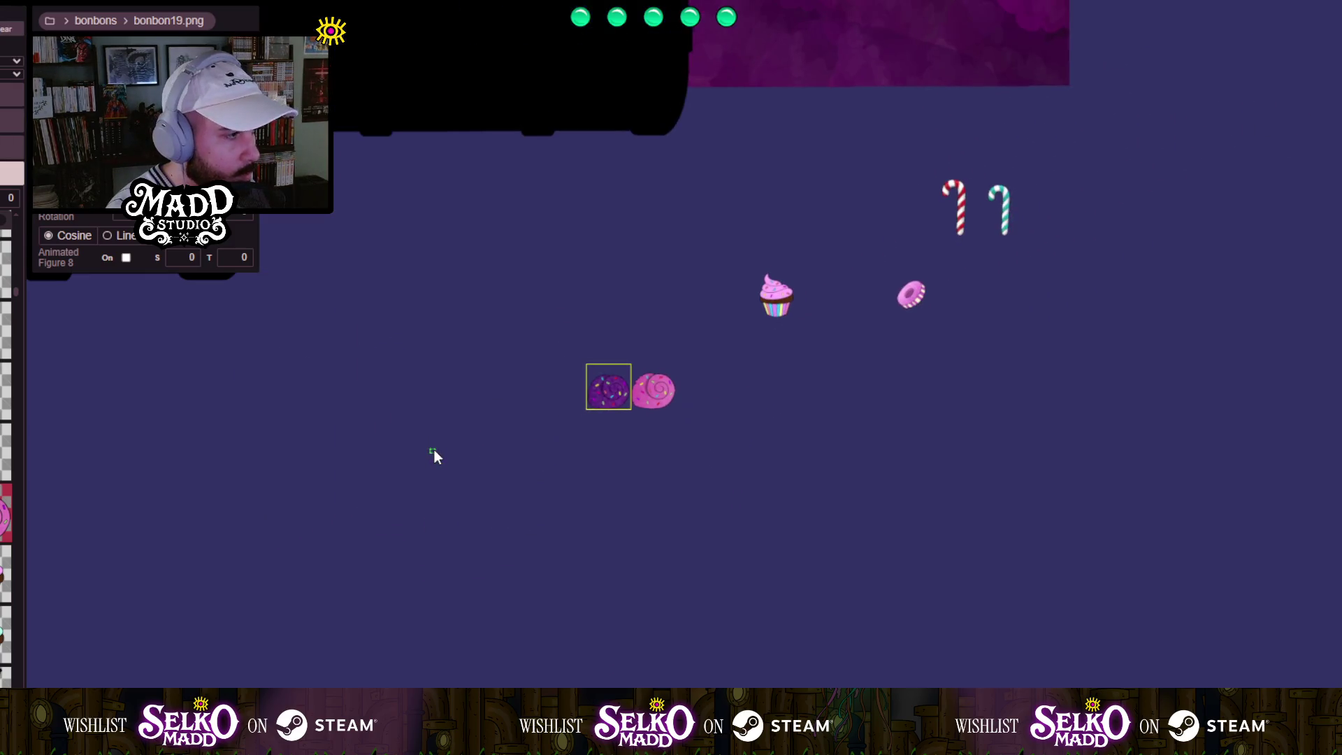
pyautogui.scroll(5, 518, 487)
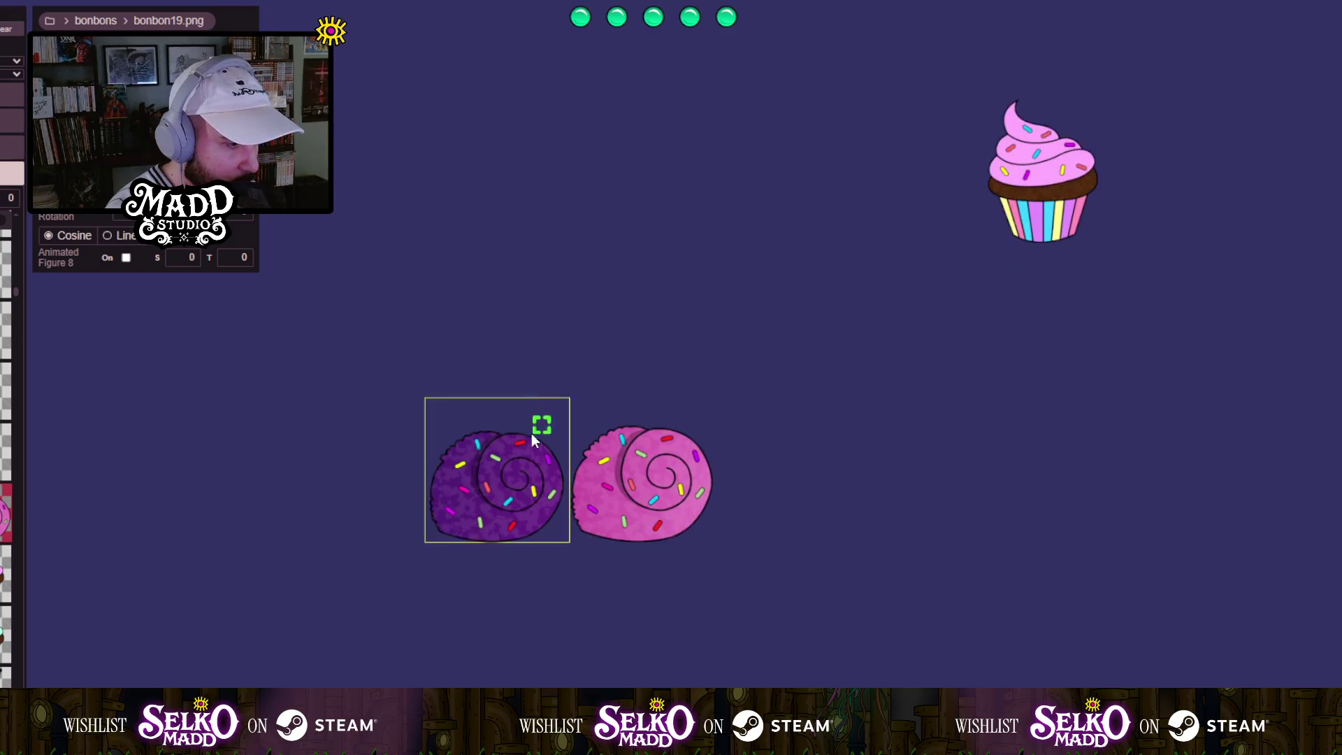
pyautogui.scroll(-6, 498, 476)
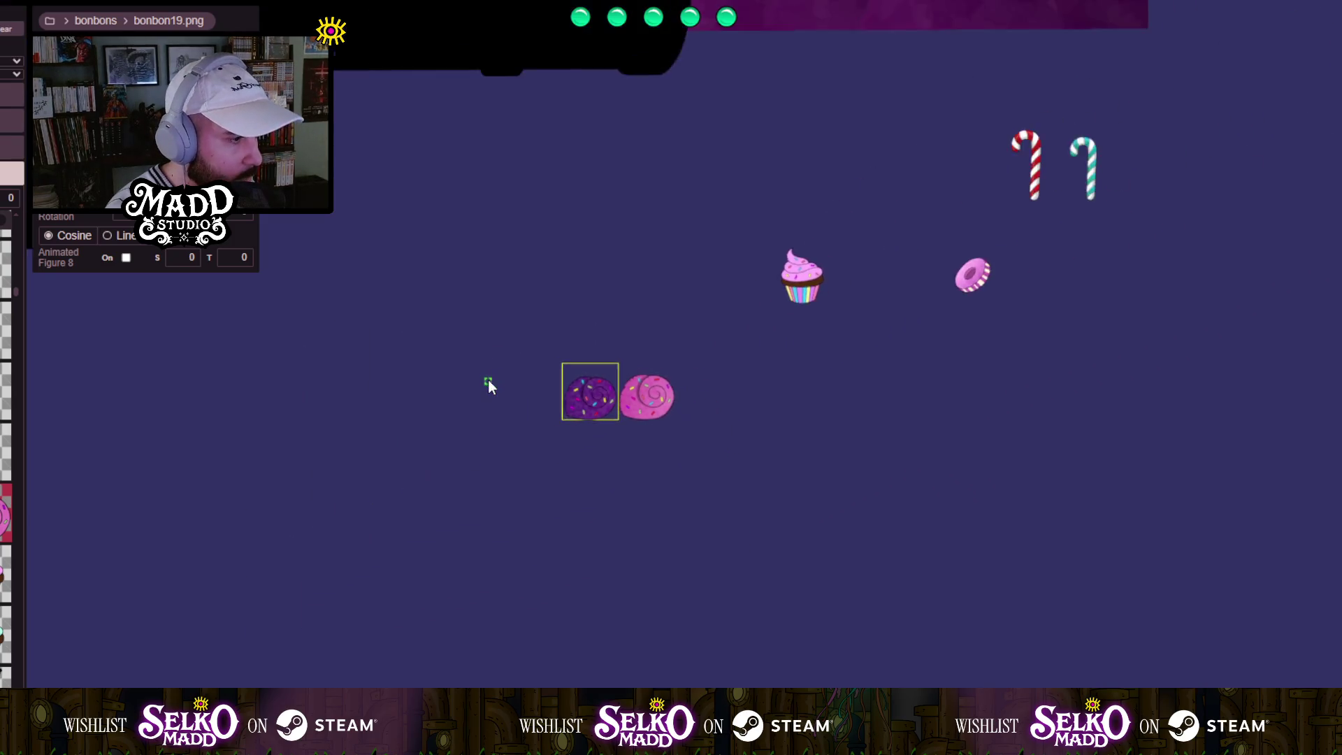
pyautogui.scroll(5, 482, 368)
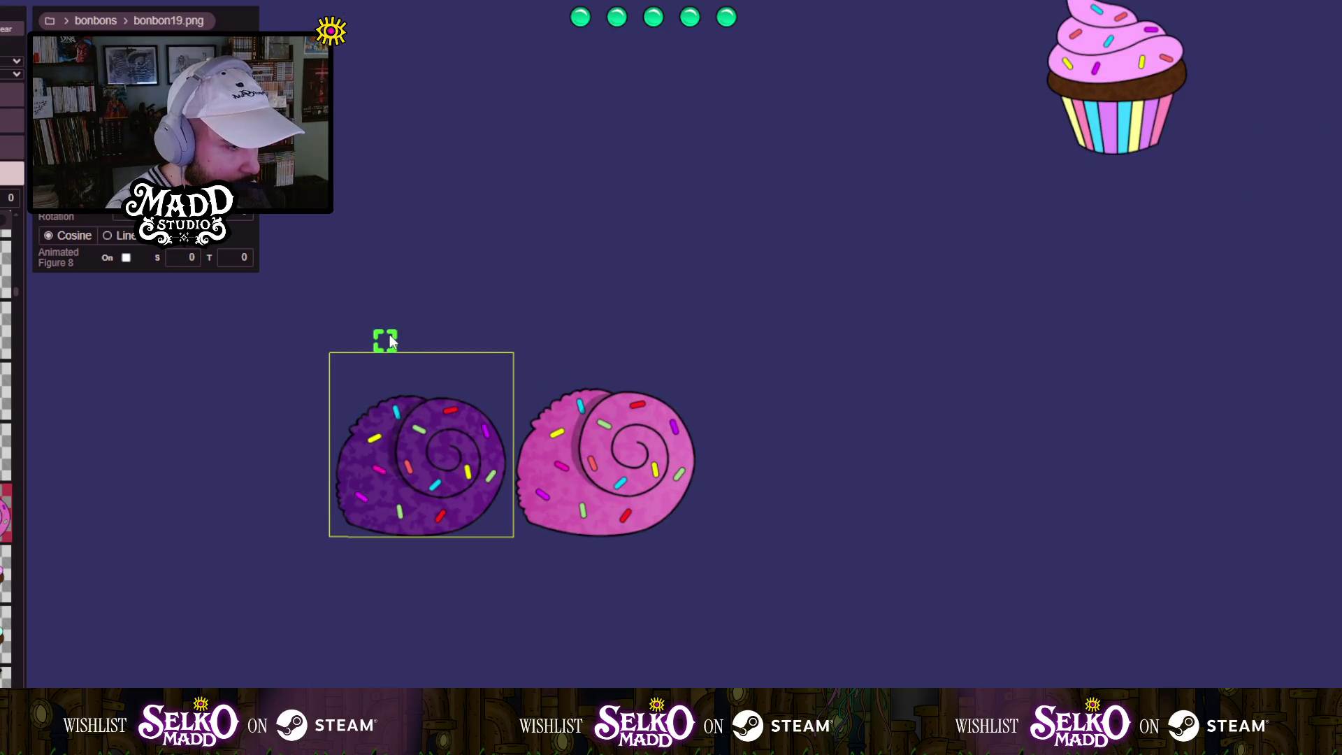
pyautogui.scroll(-5, 390, 346)
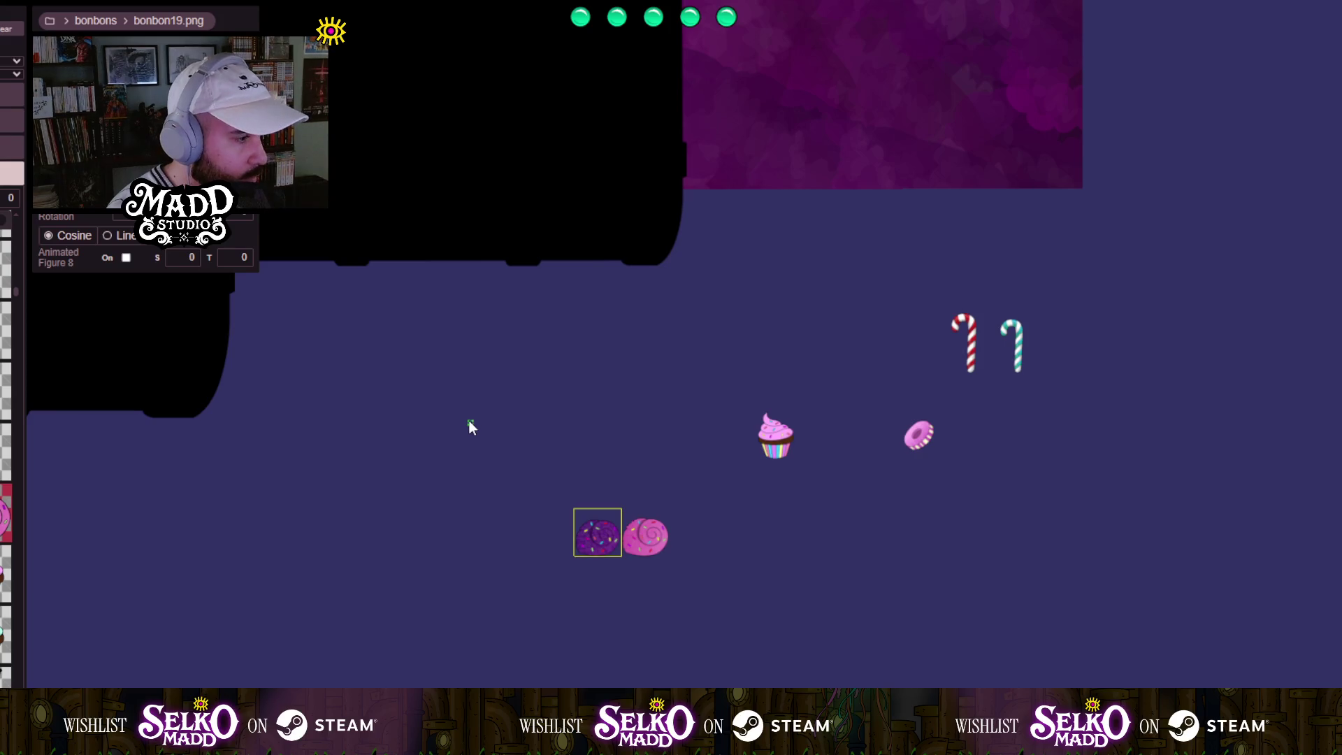
pyautogui.scroll(-5, 469, 421)
pyautogui.scroll(2, 660, 428)
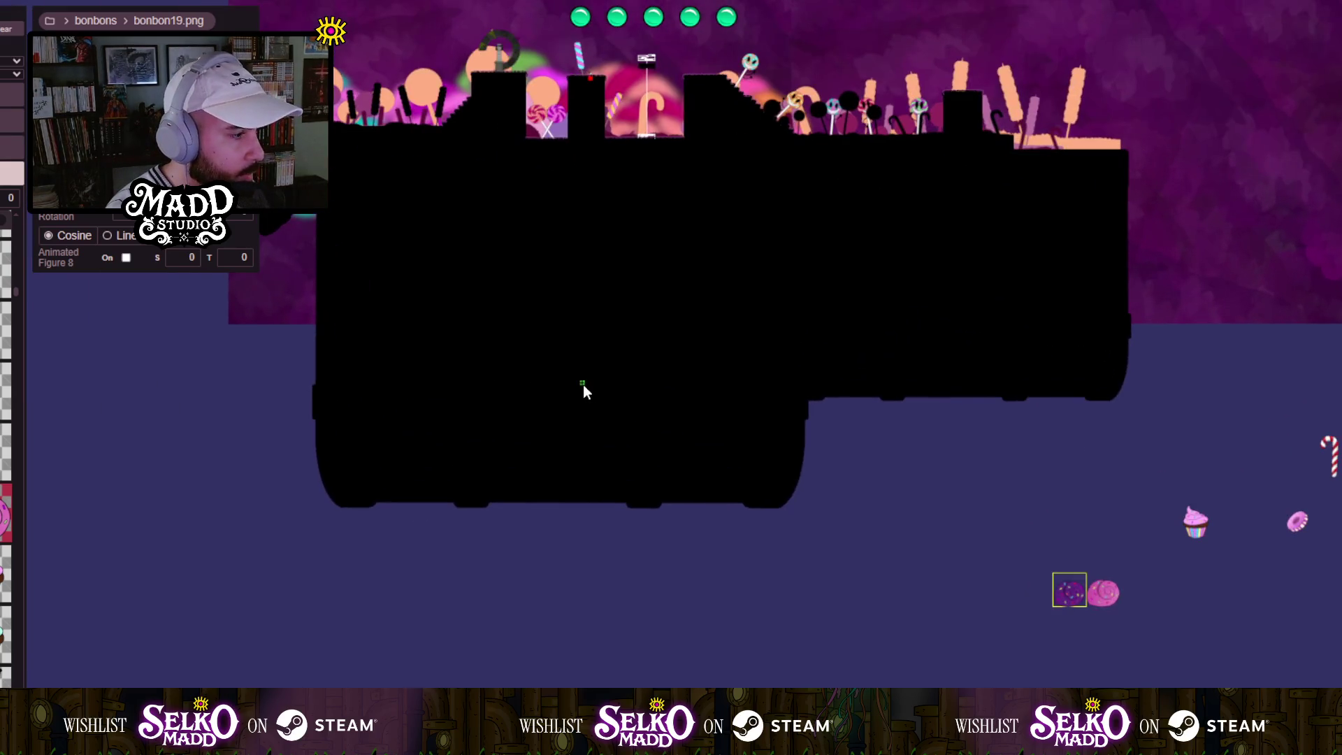
pyautogui.press('Right')
pyautogui.press('Down')
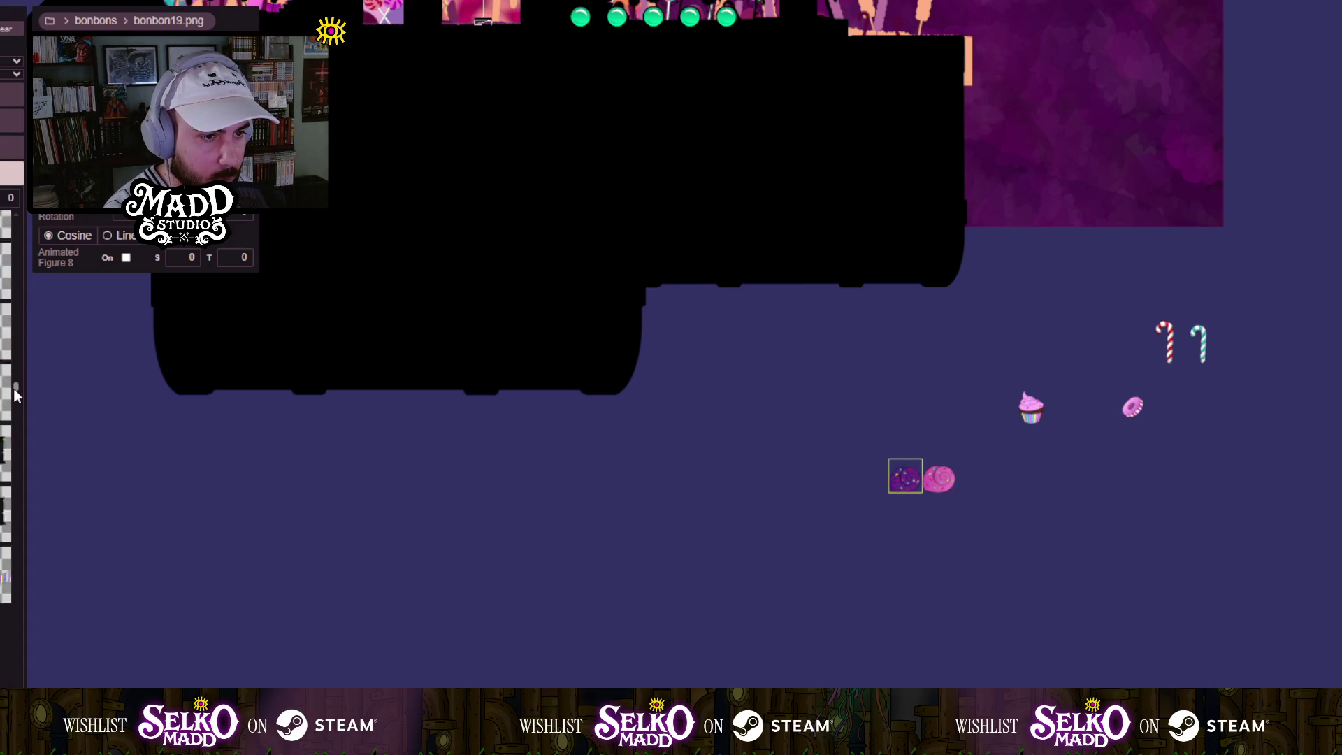
pyautogui.scroll(-10, 16, 599)
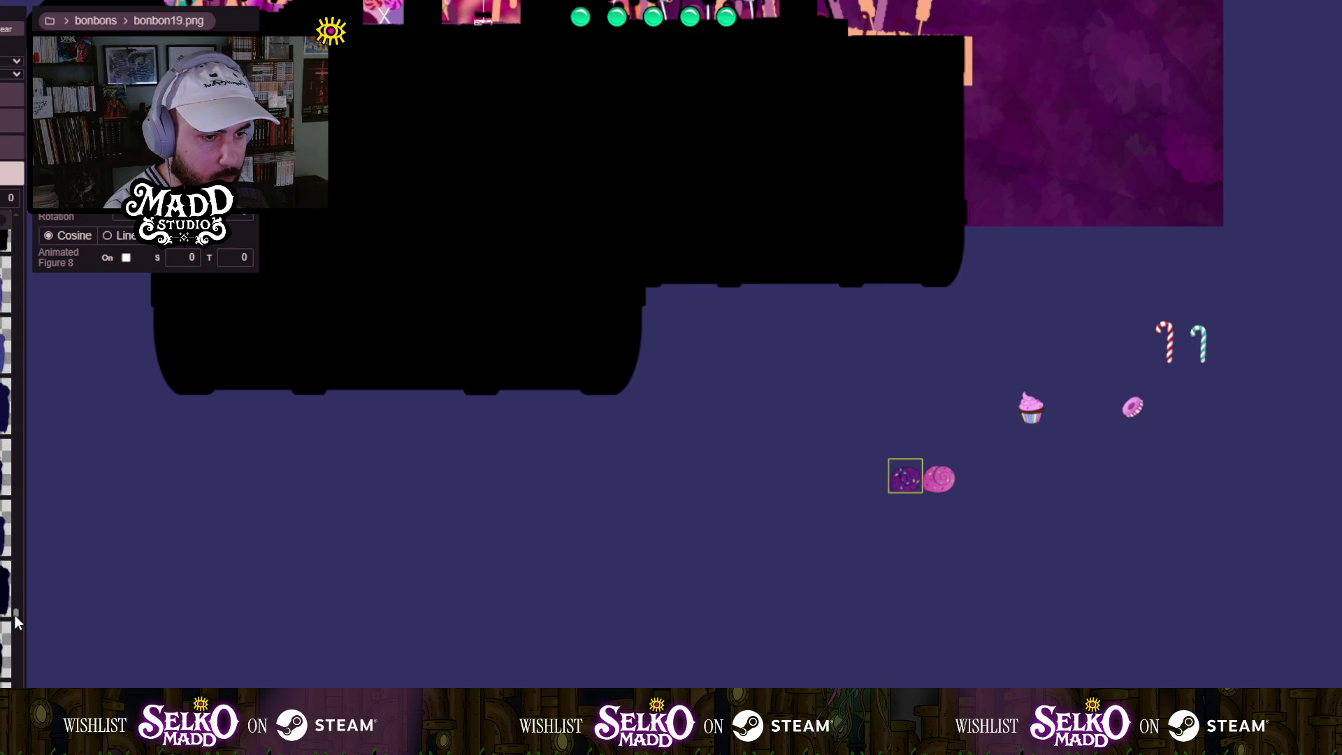
pyautogui.scroll(-3, 18, 630)
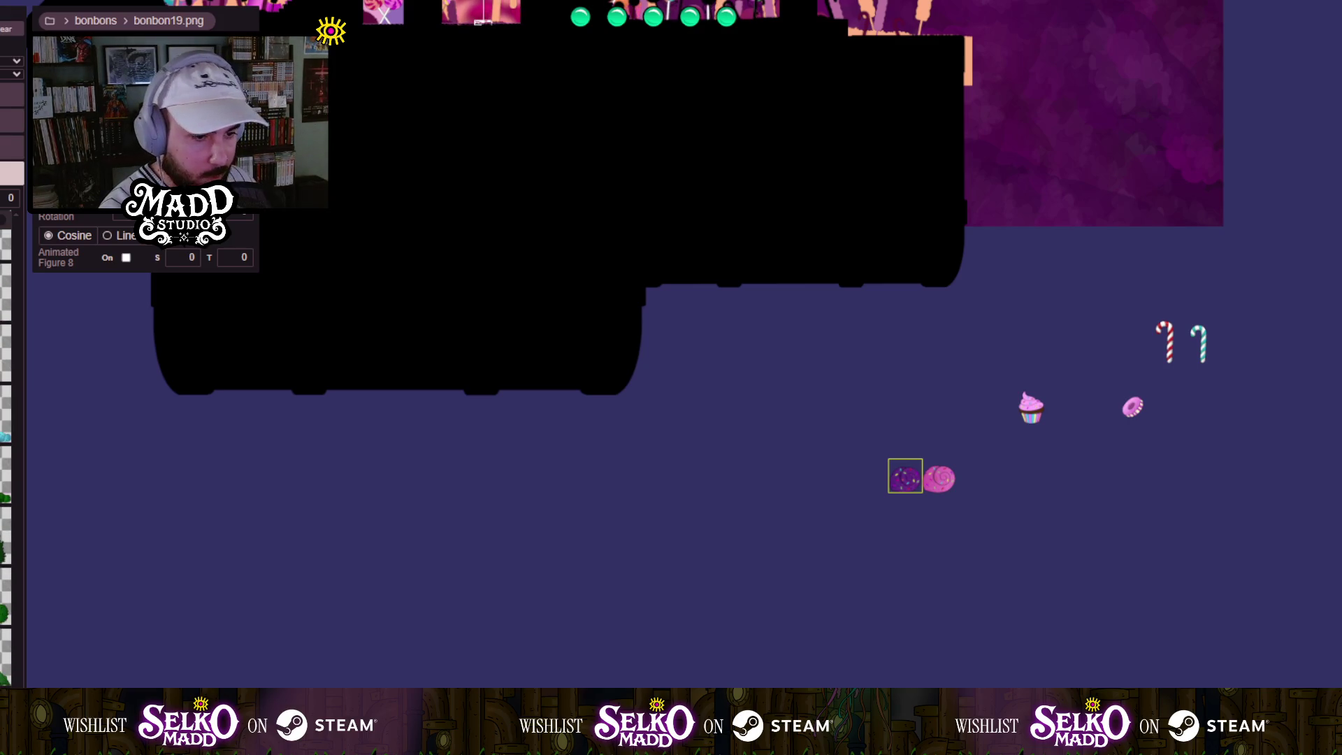
pyautogui.scroll(-3, 8, 455)
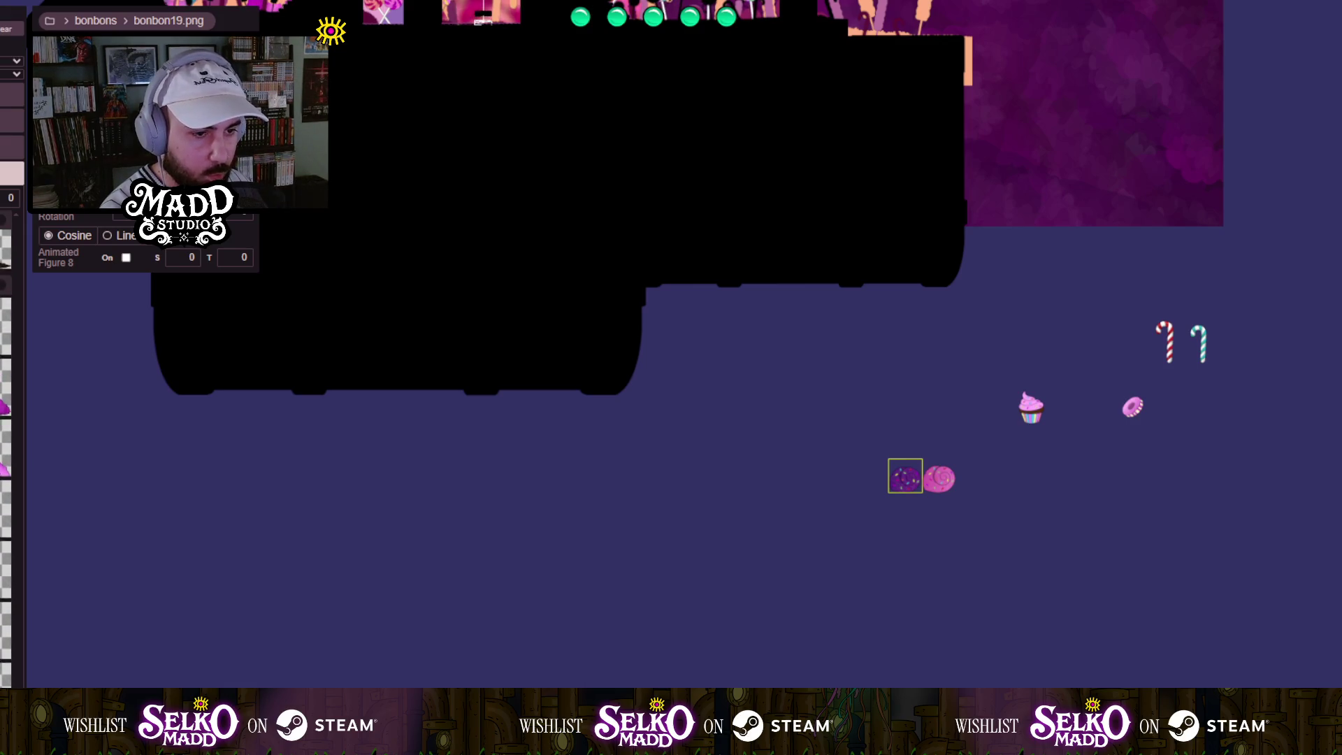
pyautogui.scroll(6, 511, 244)
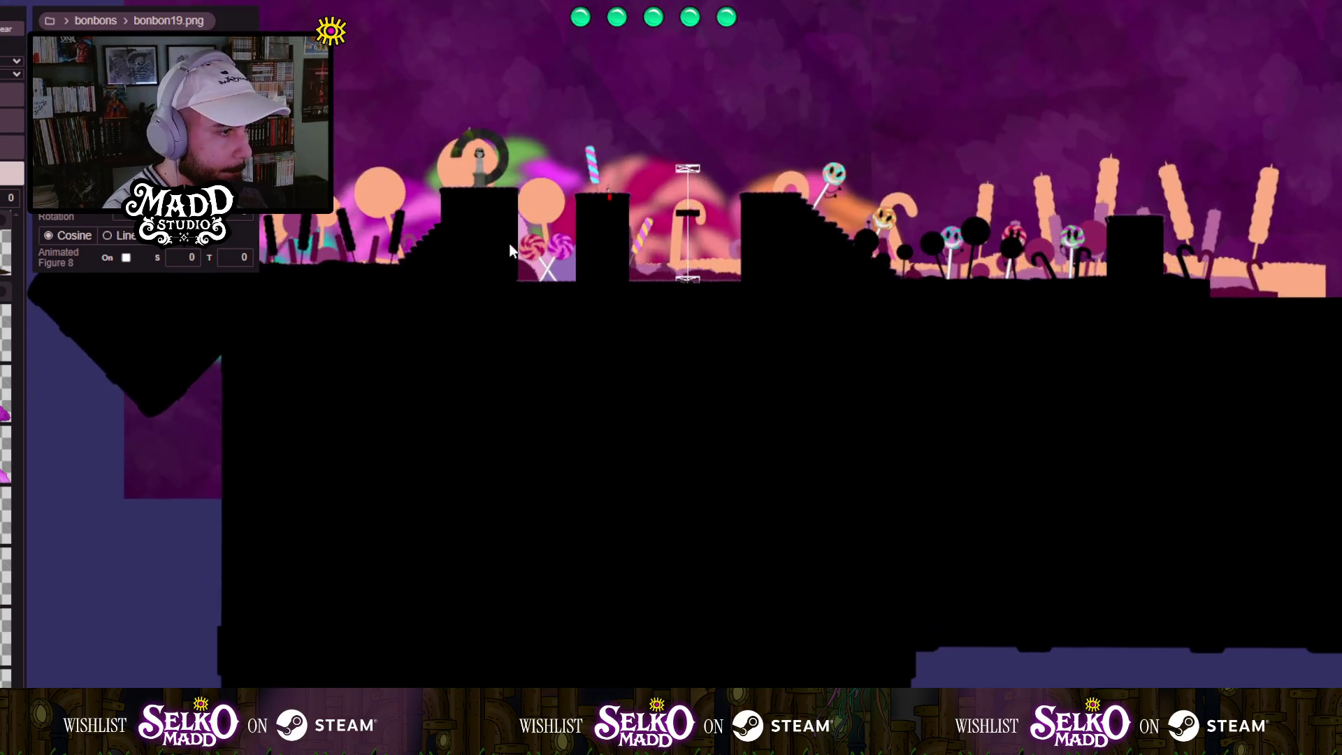
# Bring the statue and its stone ring ledge into view.
pyautogui.scroll(-3, 548, 542)
pyautogui.scroll(3, 549, 542)
pyautogui.moveTo(555, 534)
pyautogui.mouseDown()
pyautogui.moveTo(804, 534)
pyautogui.moveTo(658, 578)
pyautogui.mouseUp()
pyautogui.scroll(2, 658, 578)
pyautogui.moveTo(587, 630)
pyautogui.mouseDown()
pyautogui.moveTo(523, 517)
pyautogui.moveTo(465, 552)
pyautogui.mouseUp()
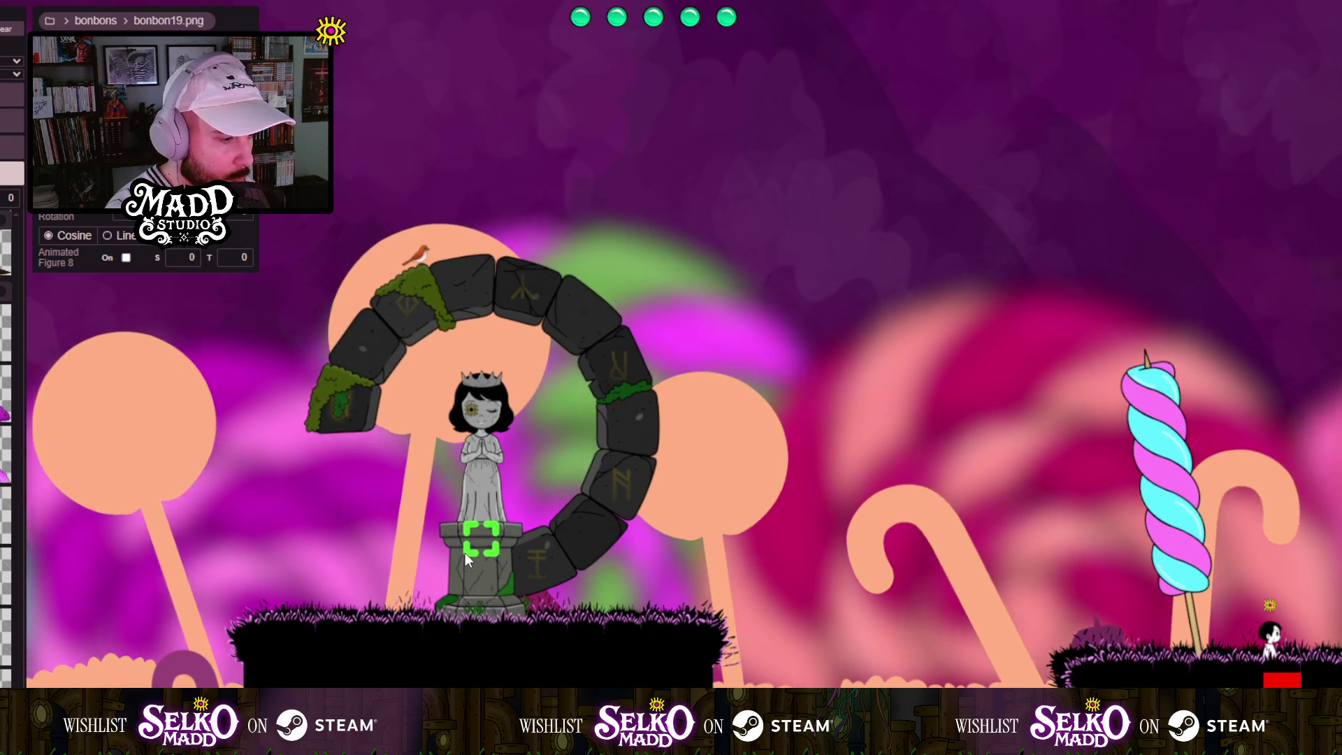
pyautogui.scroll(-5, 464, 552)
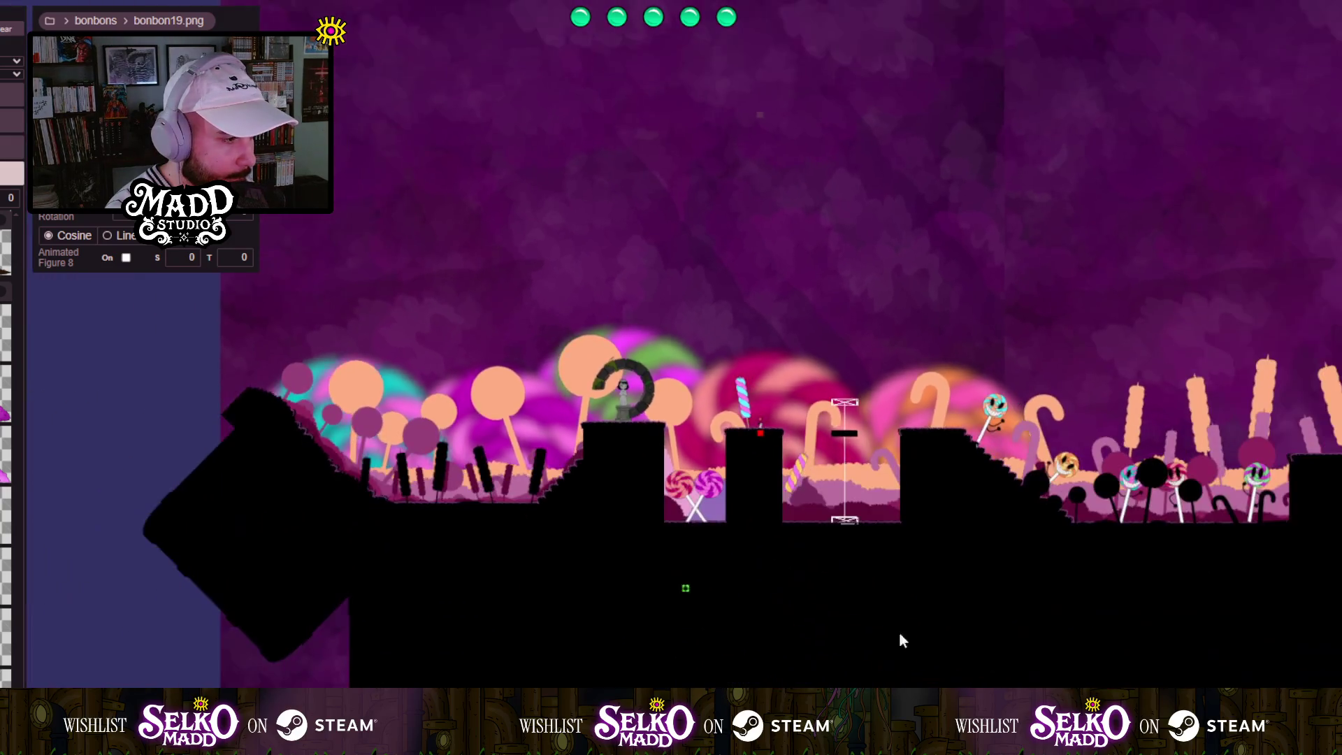
# Carry the purple candy roll (bonbon19) up from the spare props onto the statue ledge.
pyautogui.moveTo(902, 639)
pyautogui.mouseDown()
pyautogui.moveTo(882, 504)
pyautogui.moveTo(767, 431)
pyautogui.moveTo(497, 423)
pyautogui.moveTo(692, 448)
pyautogui.mouseUp()
pyautogui.scroll(1, 612, 551)
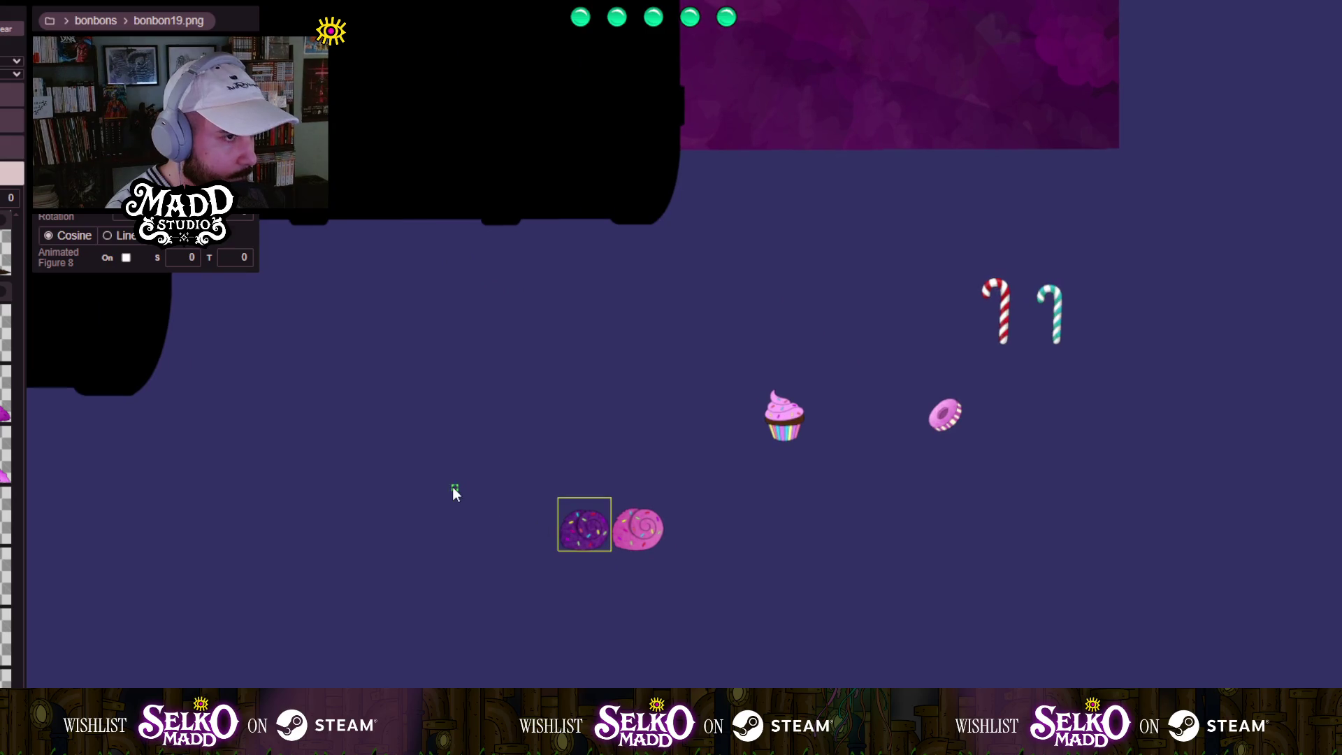
pyautogui.moveTo(414, 452)
pyautogui.mouseDown()
pyautogui.moveTo(869, 609)
pyautogui.moveTo(977, 633)
pyautogui.mouseUp()
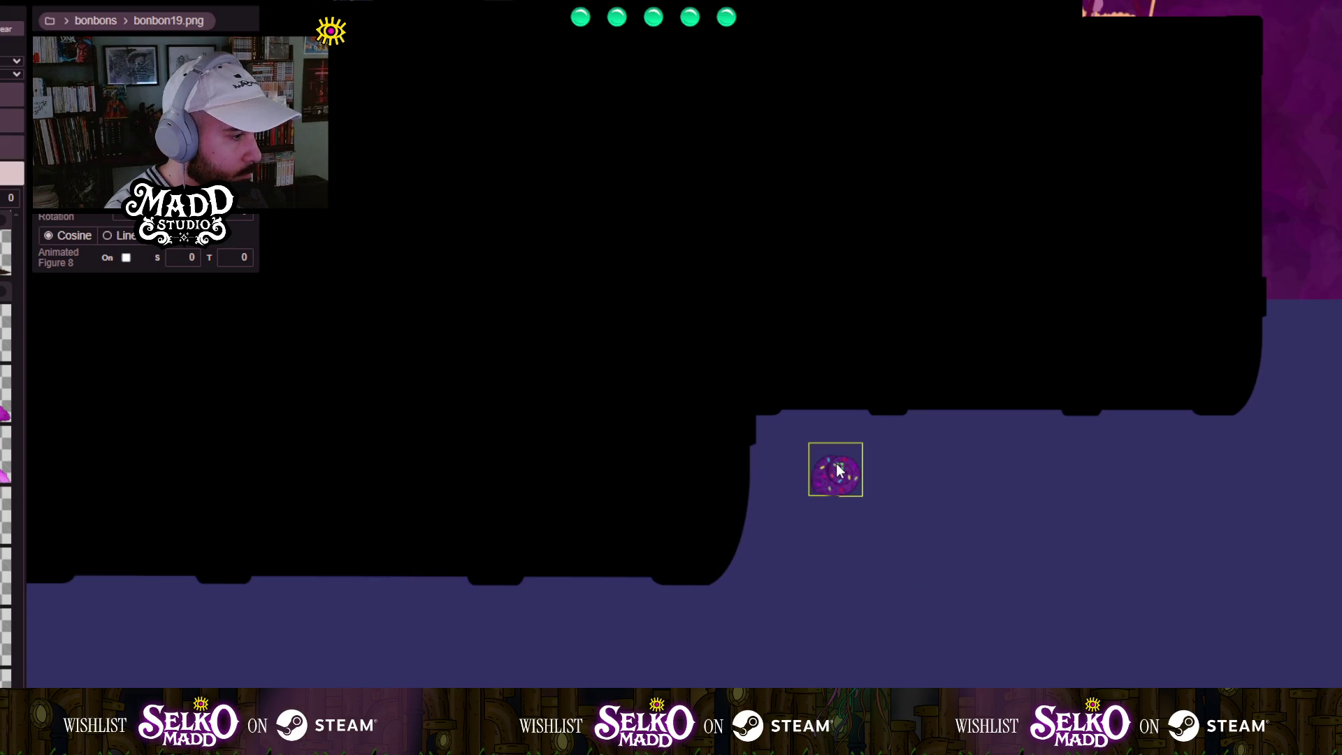
pyautogui.moveTo(669, 527); pyautogui.dragTo(822, 634)
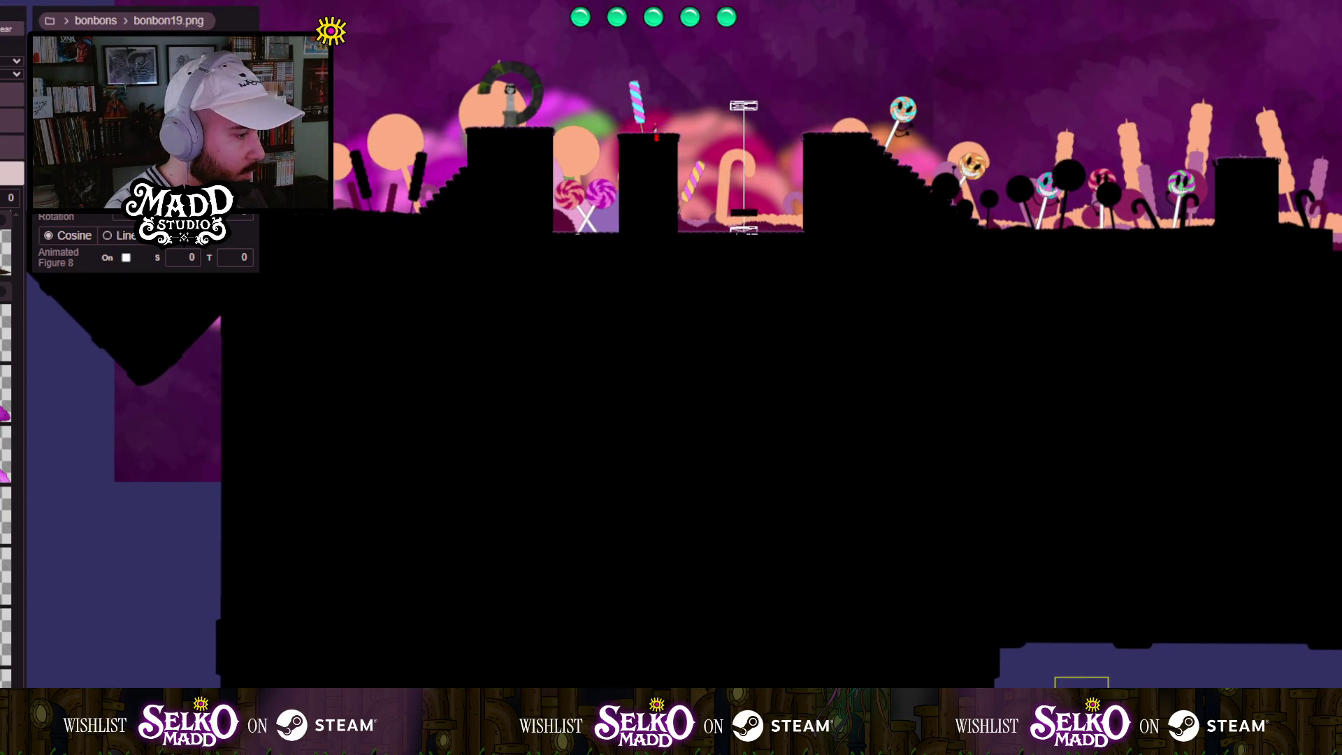
pyautogui.moveTo(492, 125)
pyautogui.mouseDown()
pyautogui.moveTo(1042, 683)
pyautogui.moveTo(948, 577)
pyautogui.mouseUp()
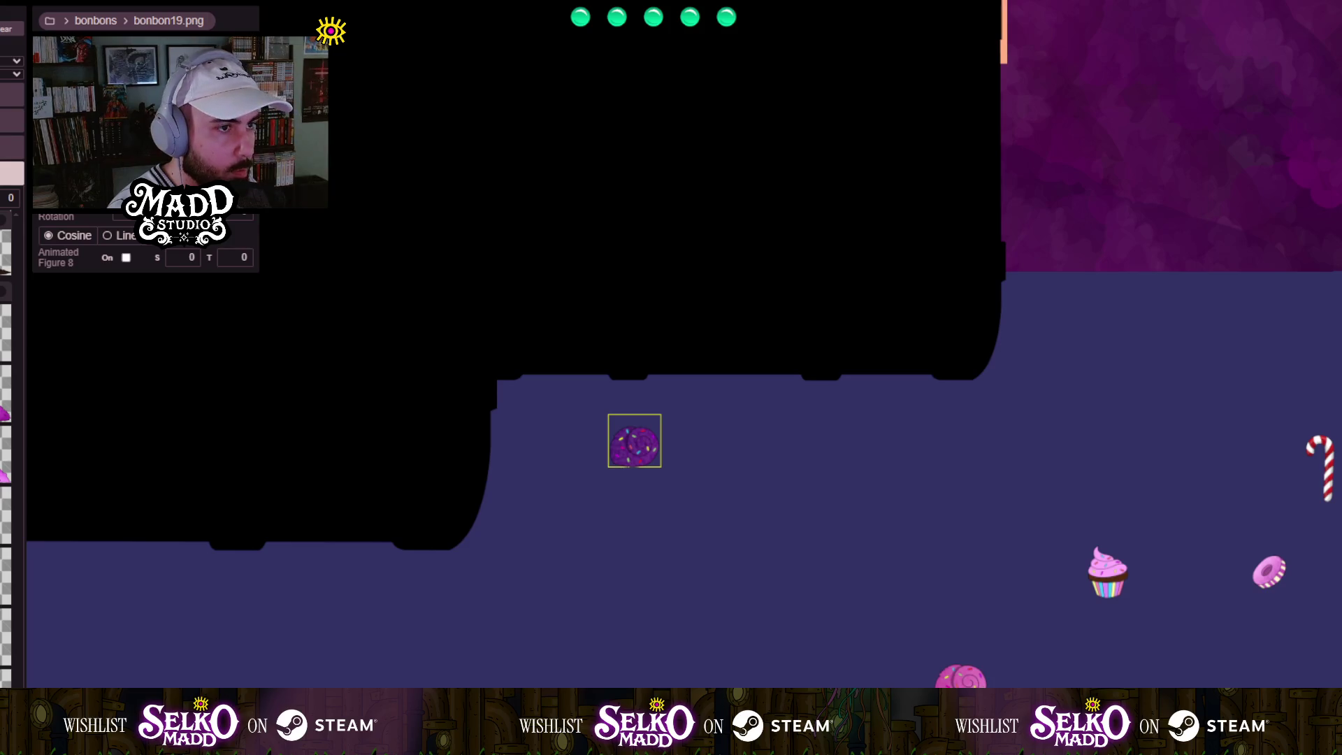
pyautogui.scroll(-5, 974, 679)
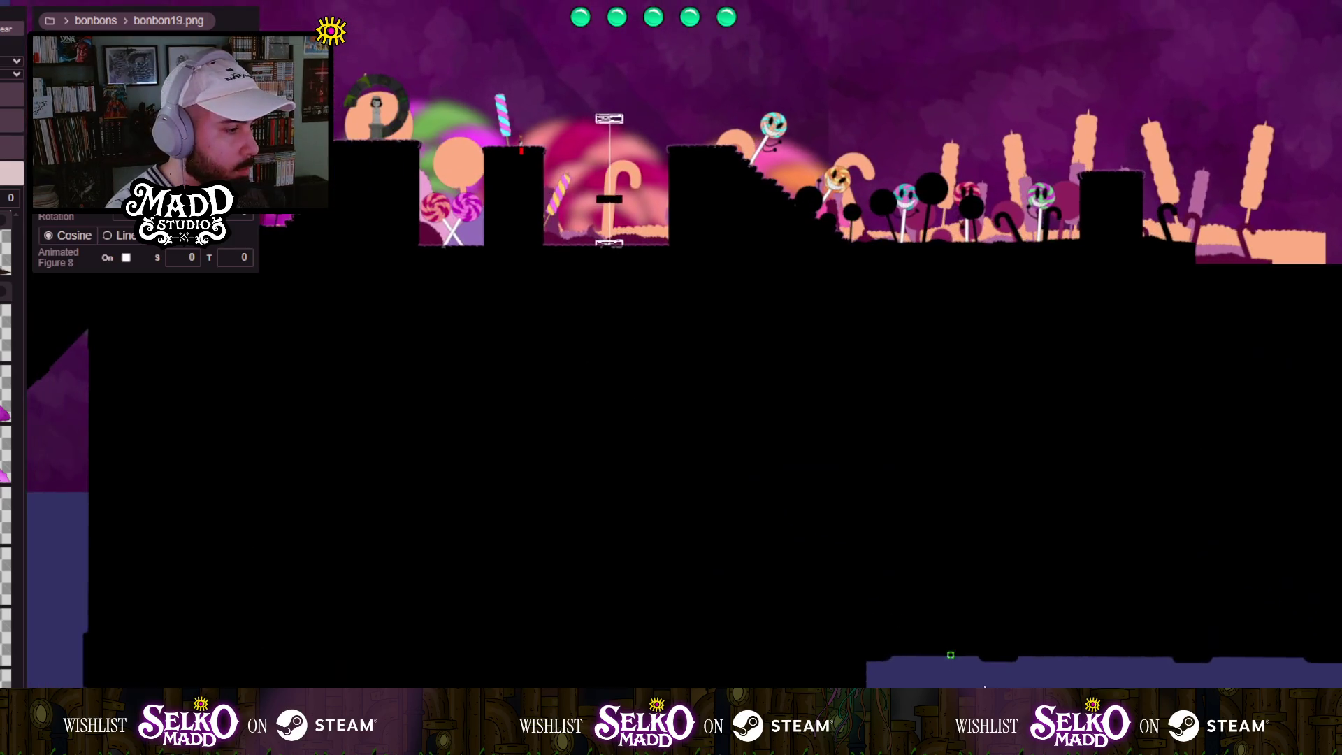
pyautogui.moveTo(375, 132); pyautogui.dragTo(359, 139)
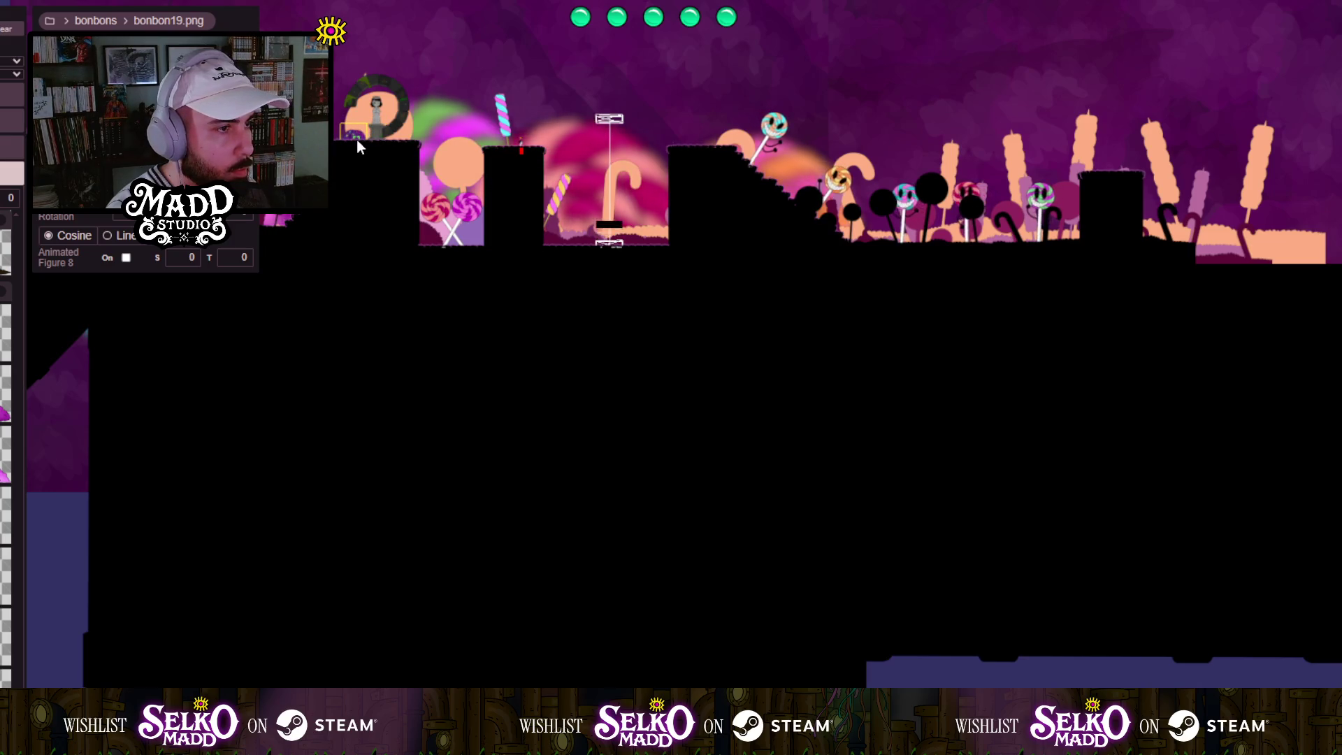
pyautogui.scroll(5, 717, 285)
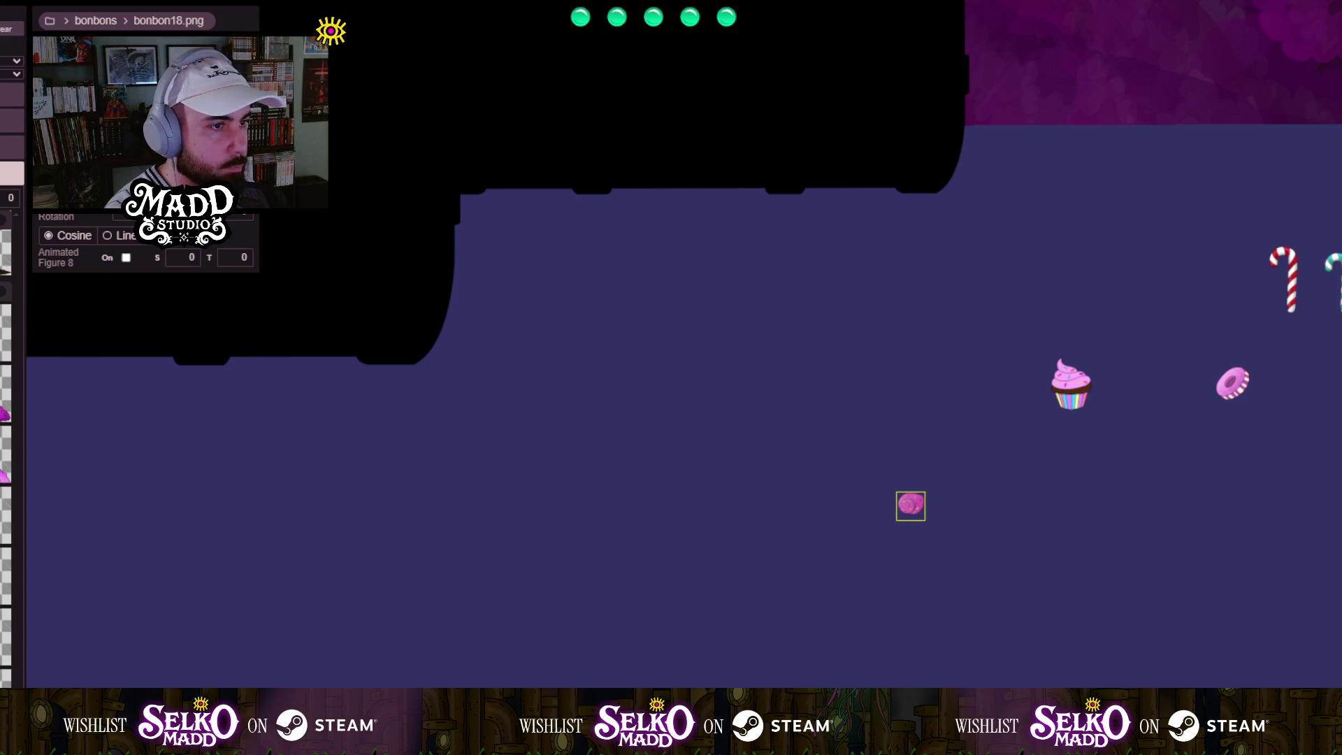
# Move the pink swirl bun (bonbon18) to the right side of the statue.
pyautogui.press('Up')
pyautogui.press('Left')
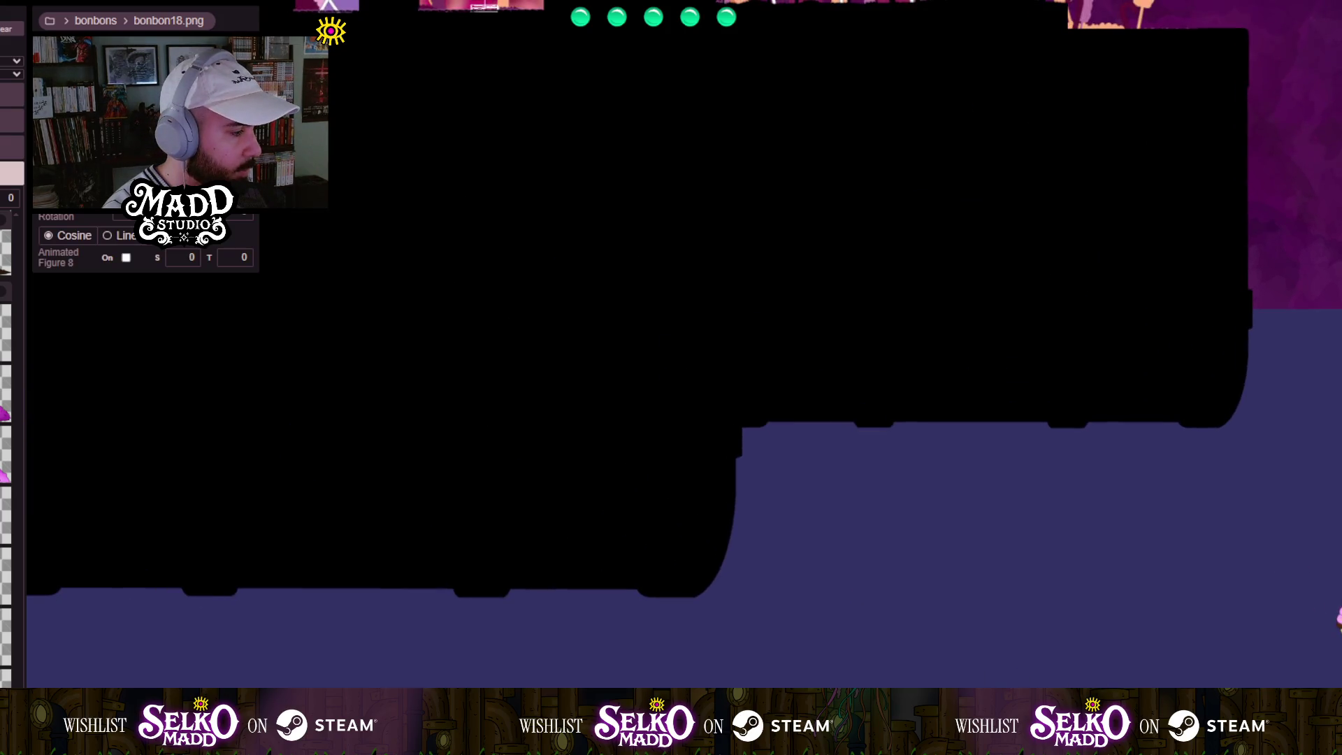
pyautogui.press('-')
pyautogui.press('Up')
pyautogui.press('Left')
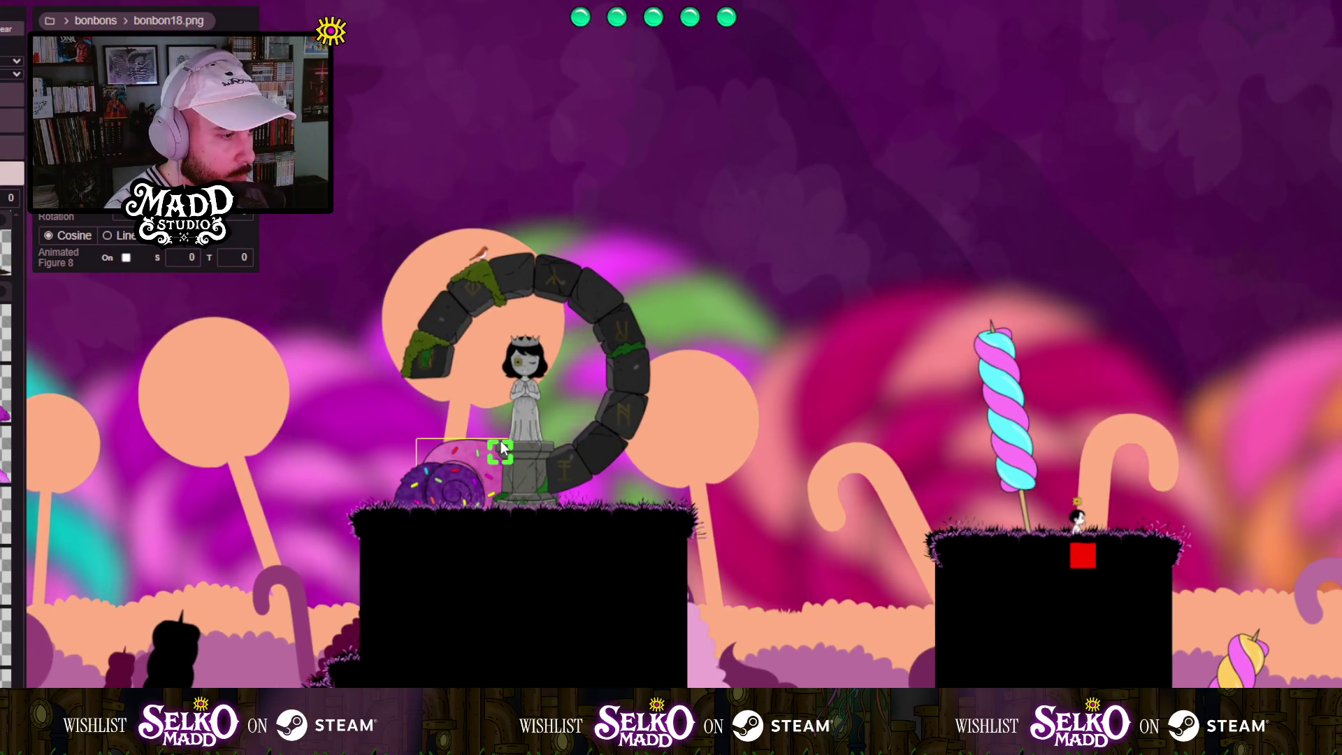
pyautogui.moveTo(511, 450)
pyautogui.mouseDown()
pyautogui.moveTo(570, 449)
pyautogui.moveTo(672, 492)
pyautogui.mouseUp()
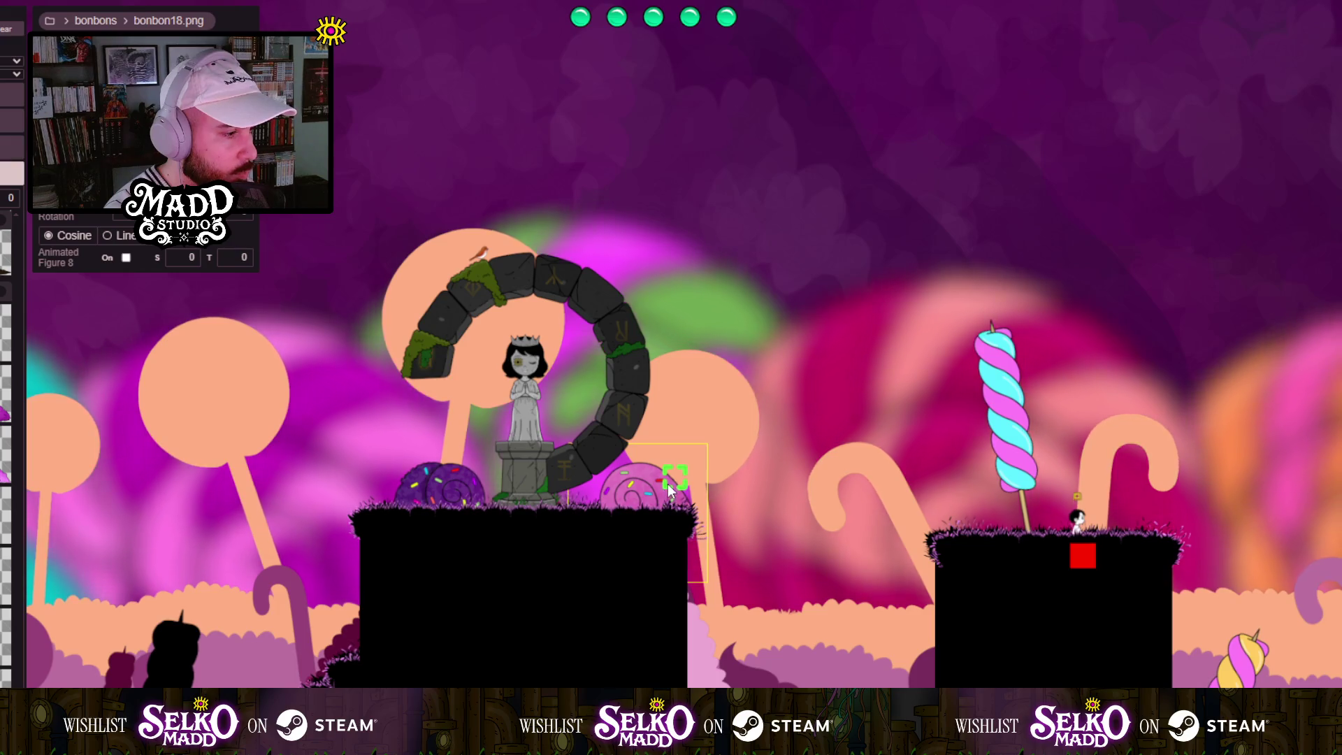
pyautogui.moveTo(672, 493); pyautogui.dragTo(658, 489)
# Select the purple piece at the statue's pedestal and zoom in to check its placement.
pyautogui.click(441, 481)
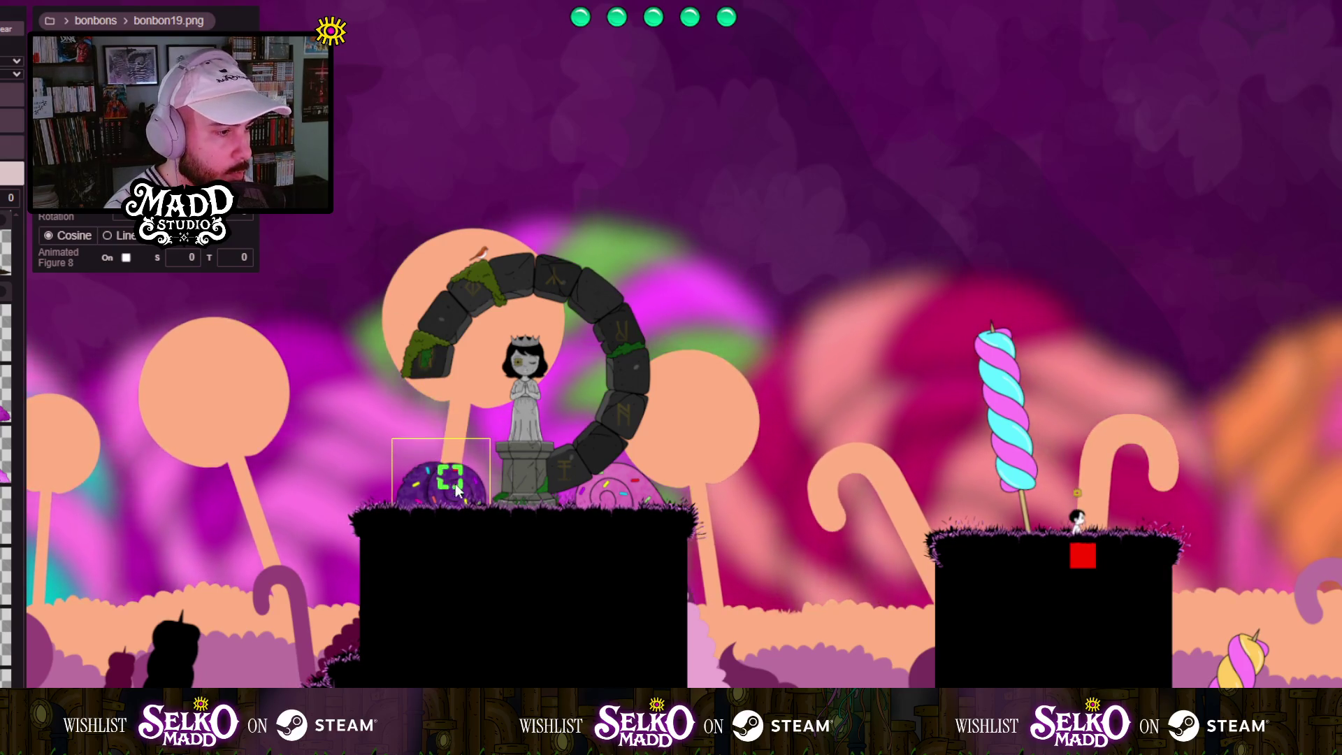
pyautogui.scroll(2, 444, 497)
pyautogui.moveTo(396, 516)
pyautogui.mouseDown()
pyautogui.moveTo(1124, 438)
pyautogui.moveTo(1335, 465)
pyautogui.mouseUp()
pyautogui.moveTo(1314, 532); pyautogui.dragTo(556, 528)
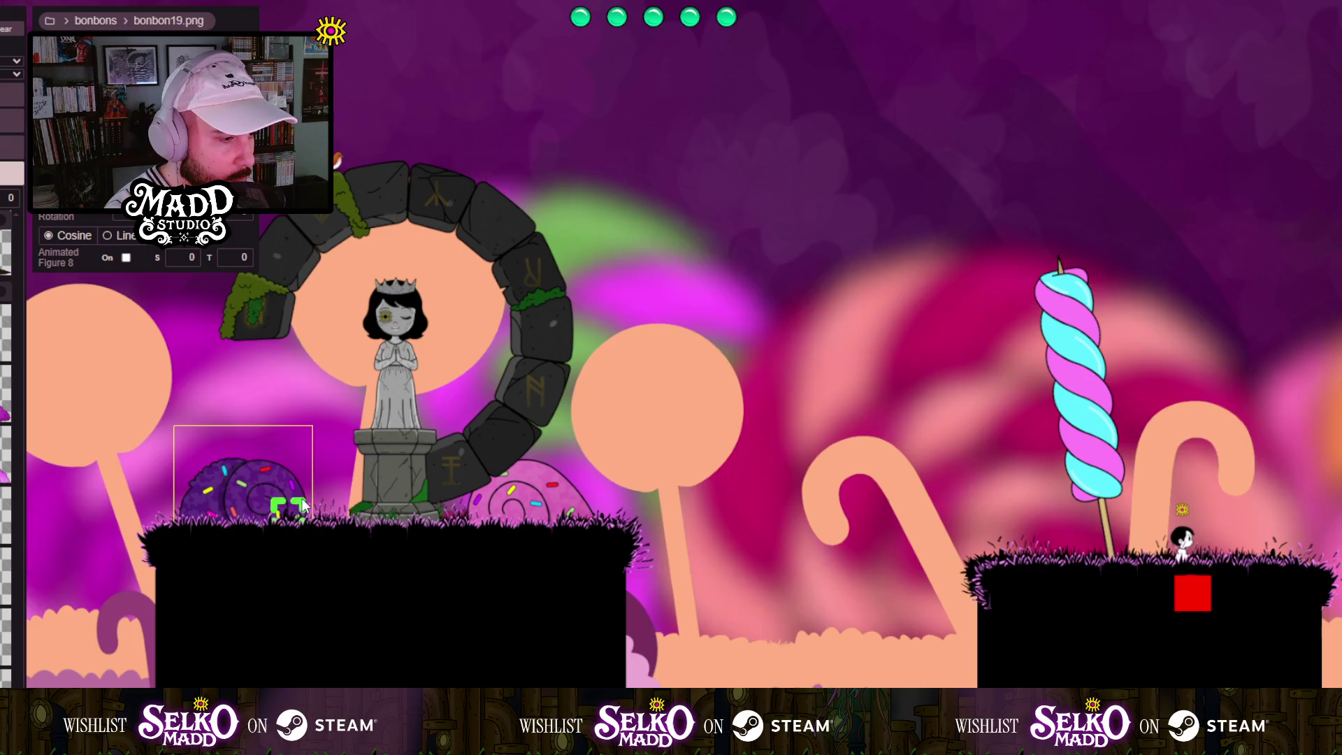
pyautogui.scroll(-5, 355, 526)
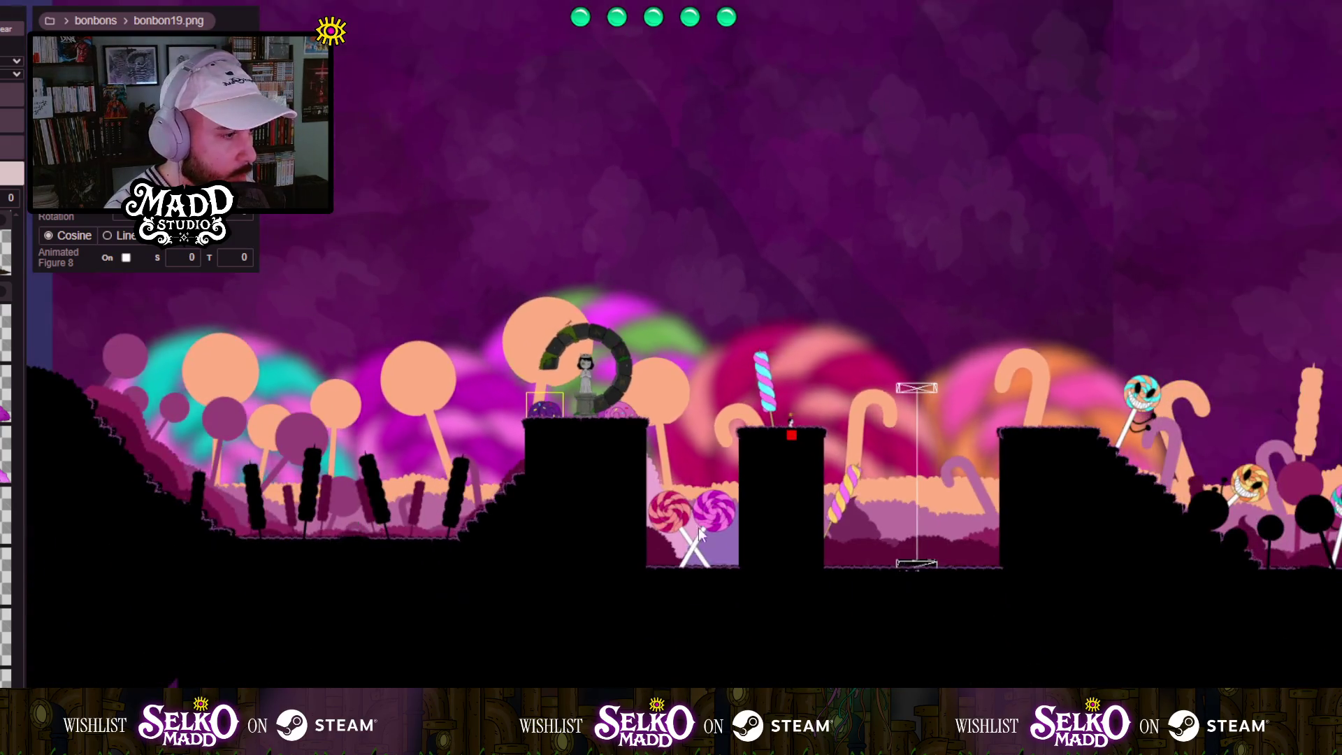
# Zoom and pan to centre the statue arch and review the area behind the statue.
pyautogui.scroll(-5, 742, 462)
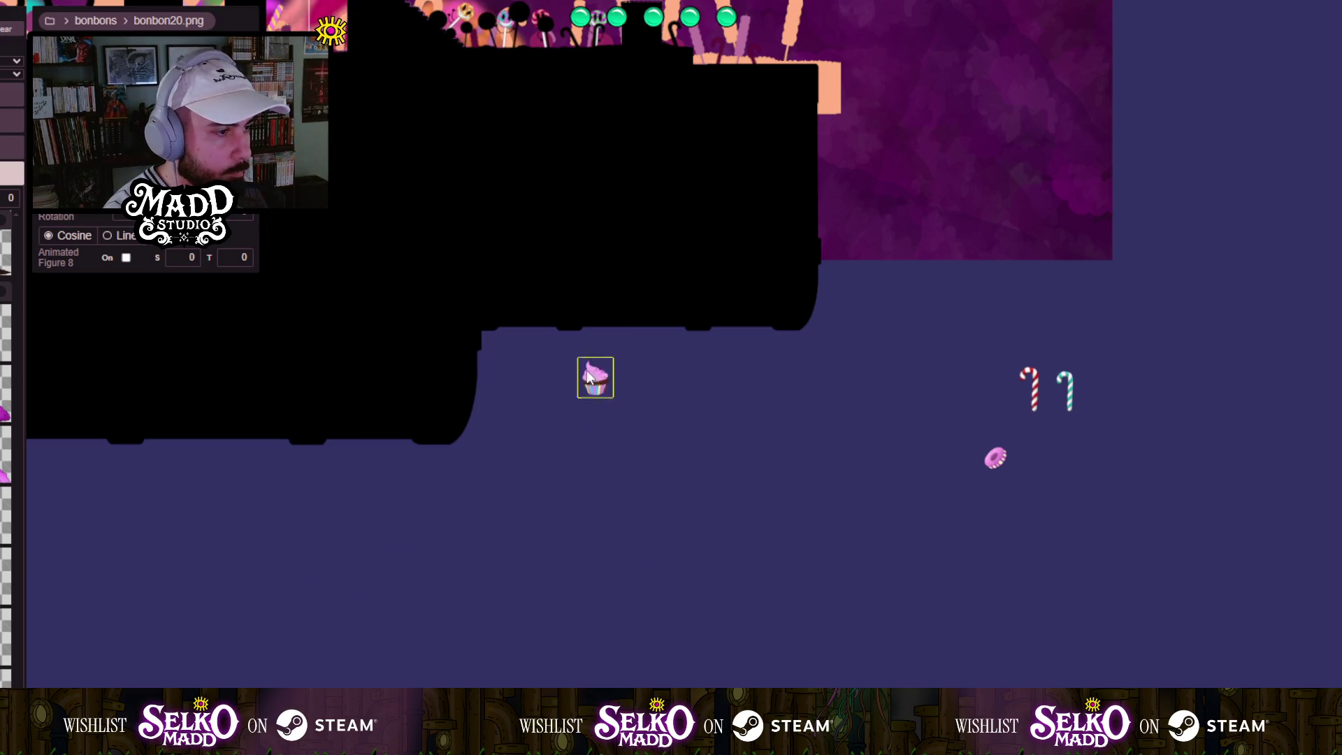
pyautogui.scroll(3, 706, 530)
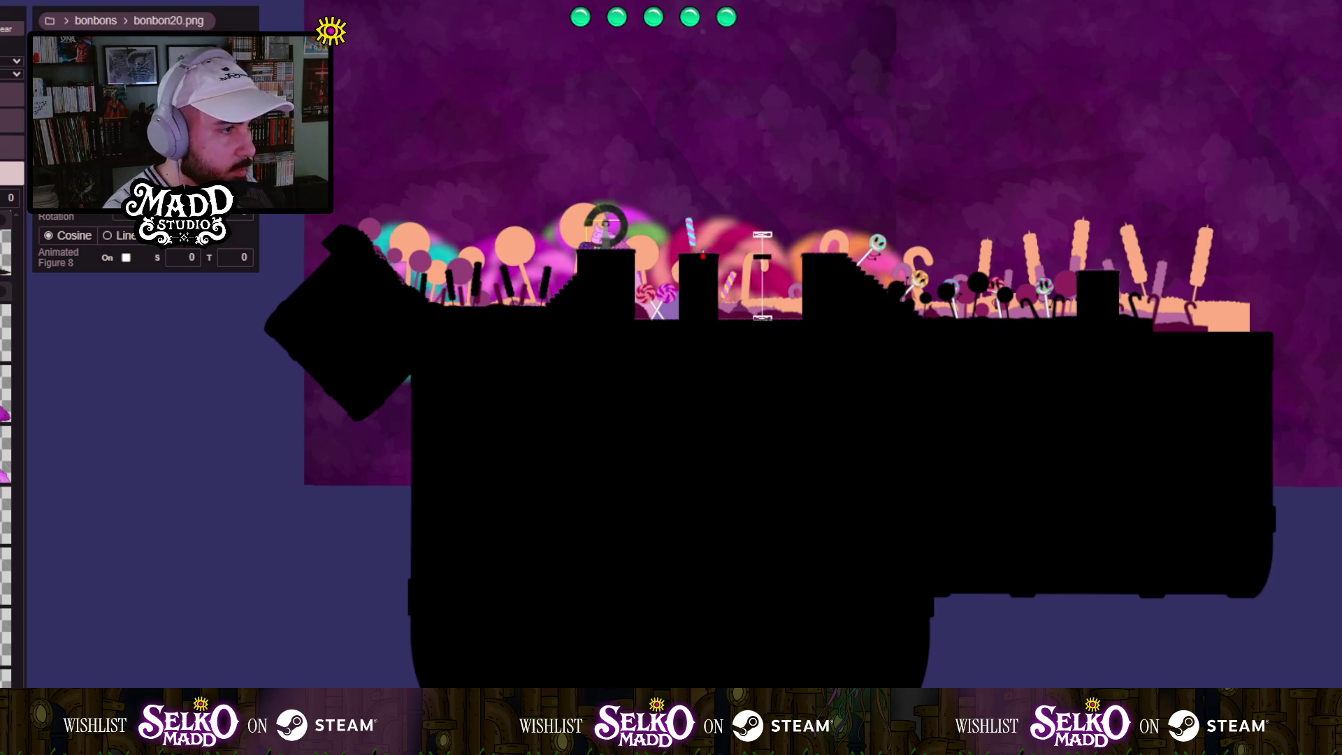
pyautogui.scroll(5, 493, 229)
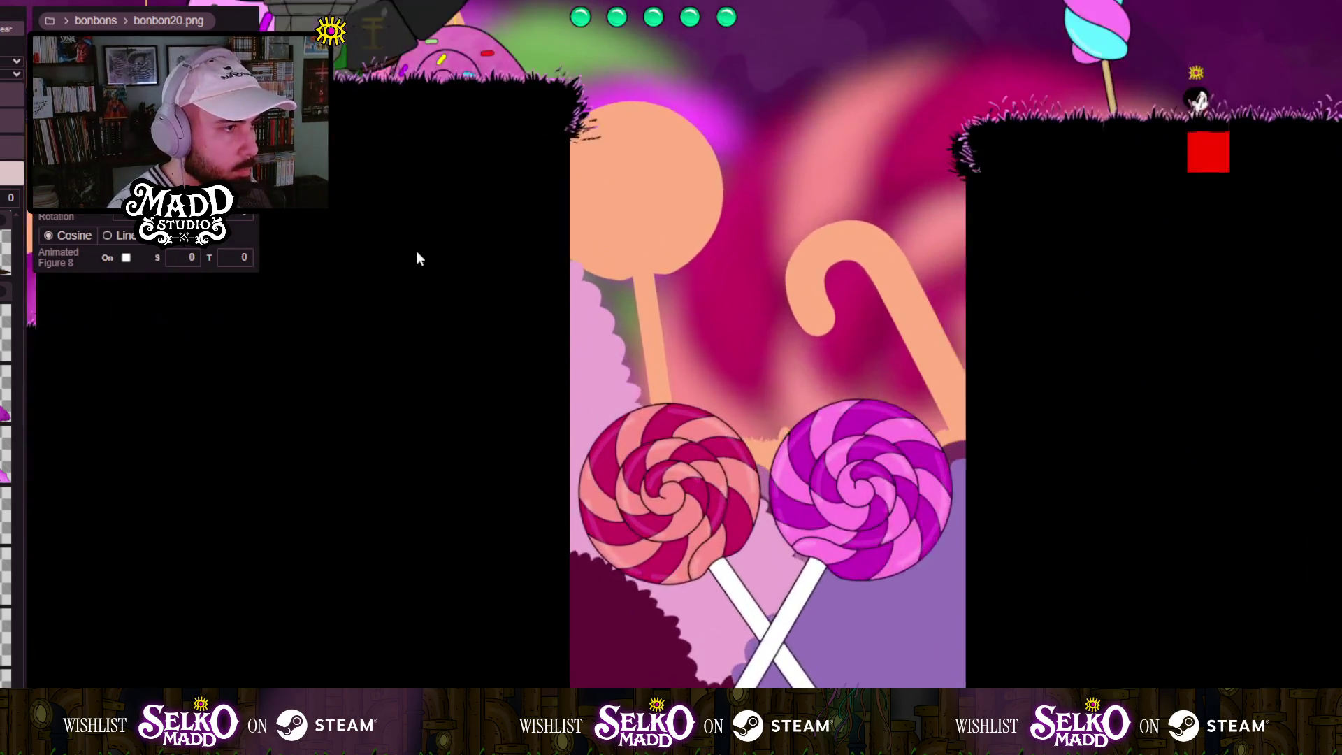
pyautogui.scroll(4, 436, 409)
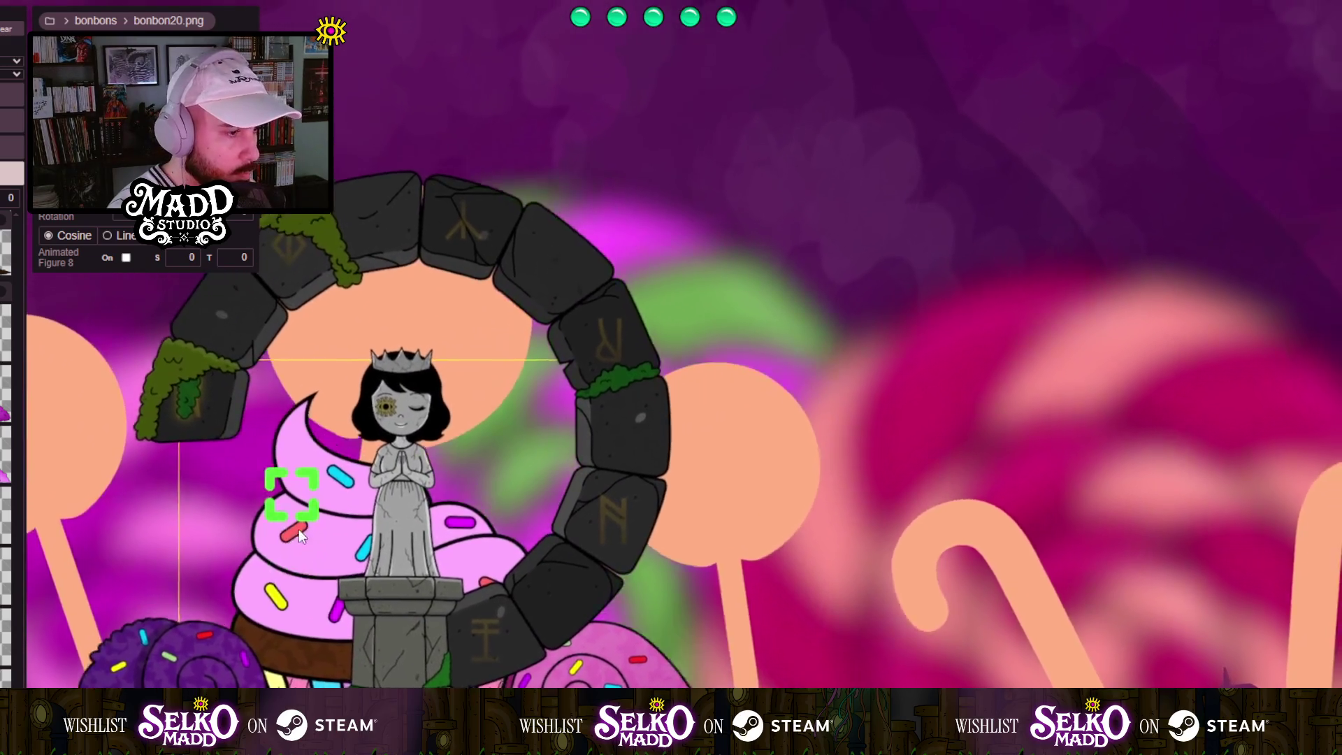
pyautogui.scroll(-6, 299, 525)
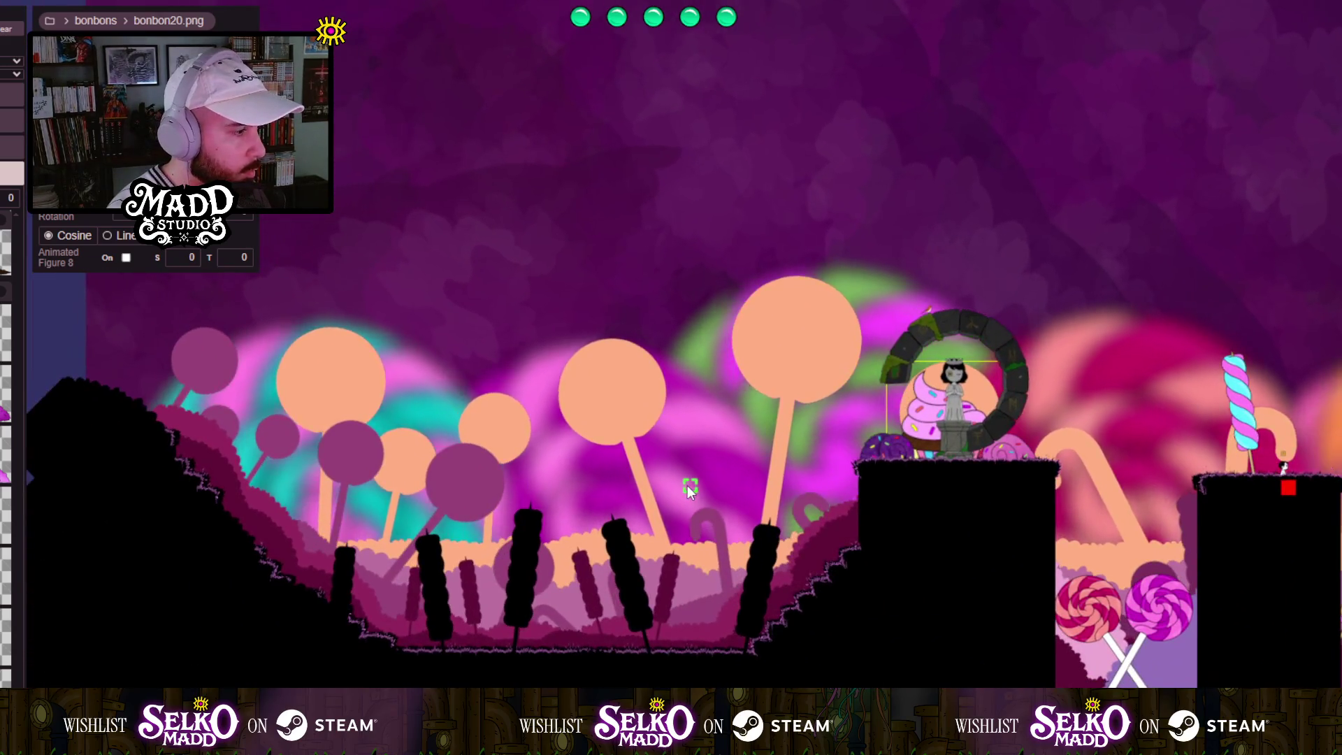
pyautogui.moveTo(817, 494); pyautogui.dragTo(471, 531)
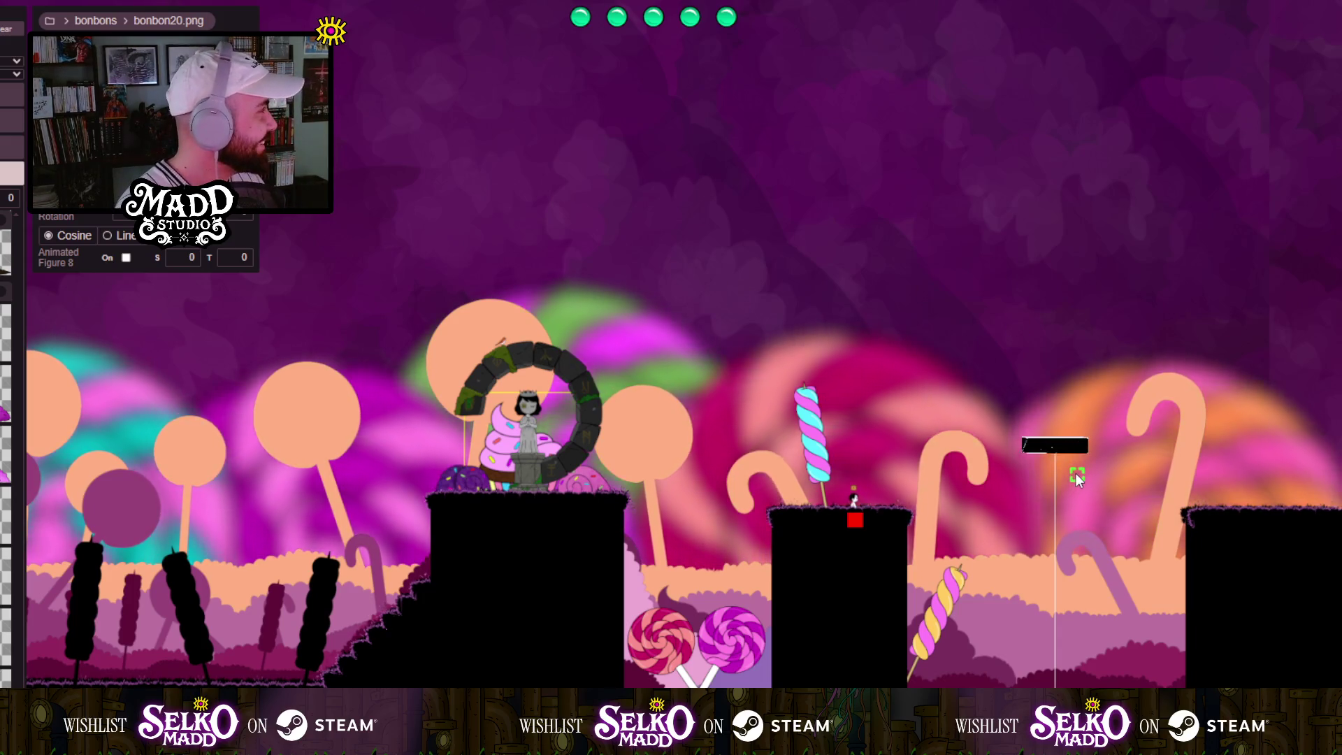
pyautogui.scroll(-5, 1100, 446)
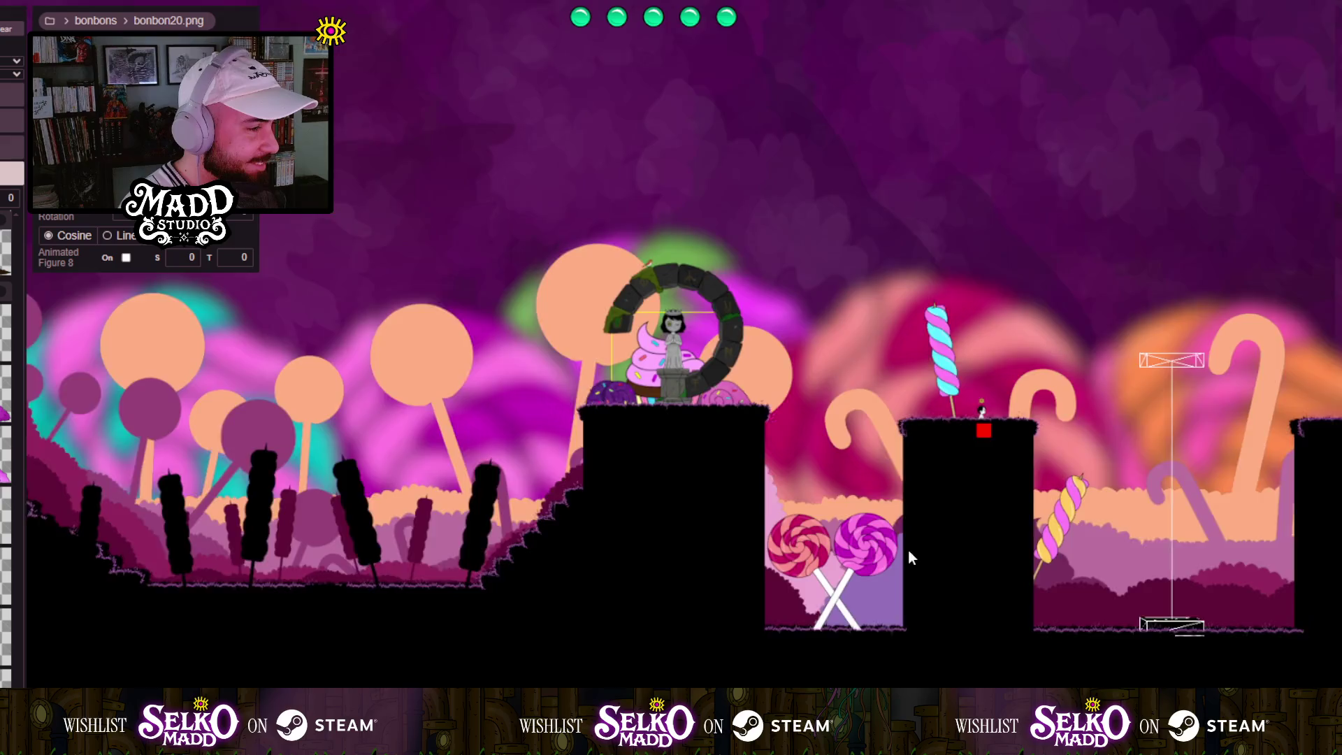
pyautogui.moveTo(917, 556); pyautogui.dragTo(578, 477)
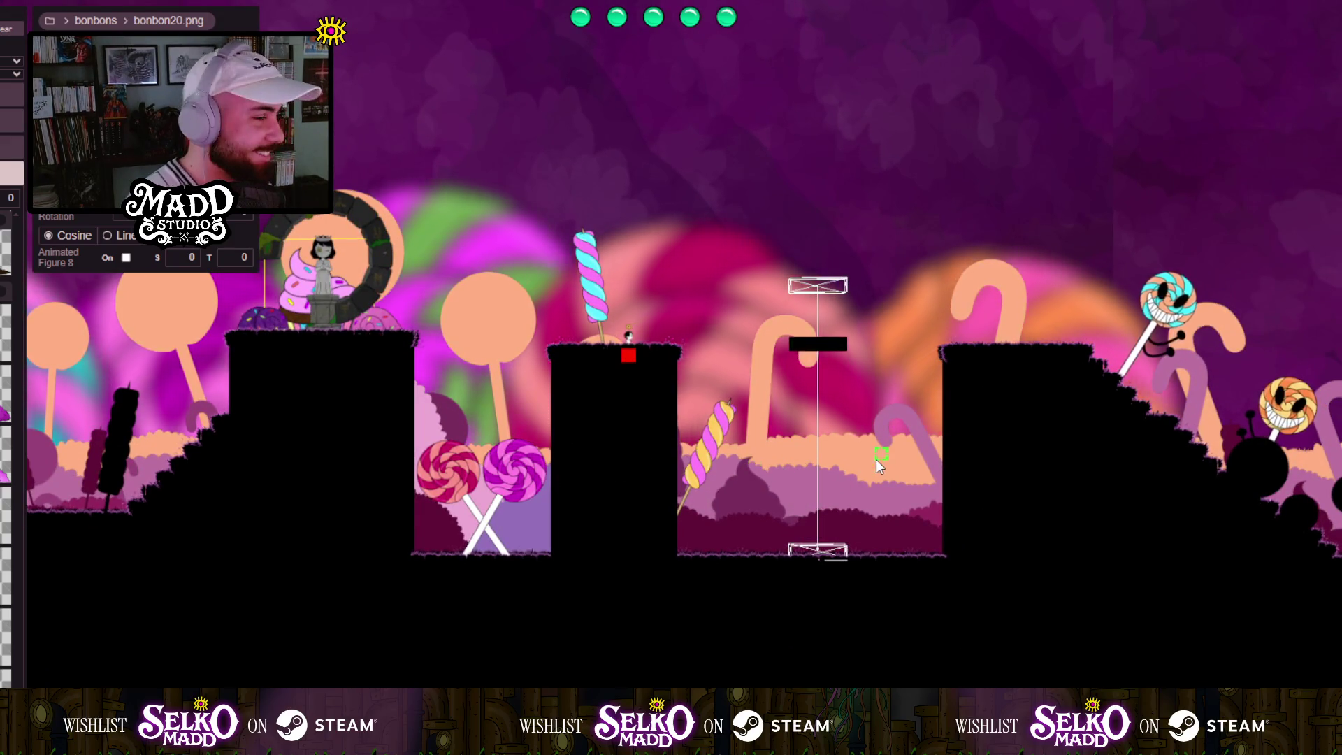
pyautogui.scroll(-3, 502, 381)
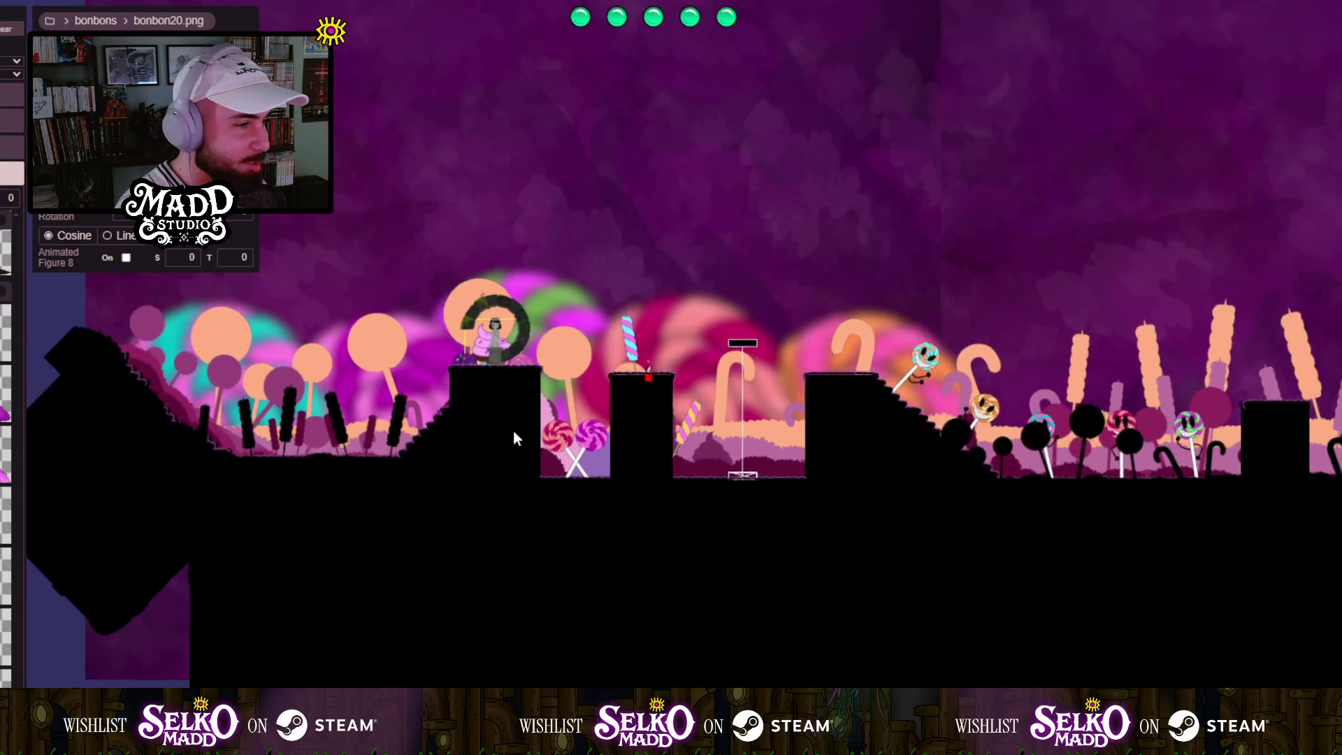
pyautogui.moveTo(511, 422); pyautogui.dragTo(551, 538)
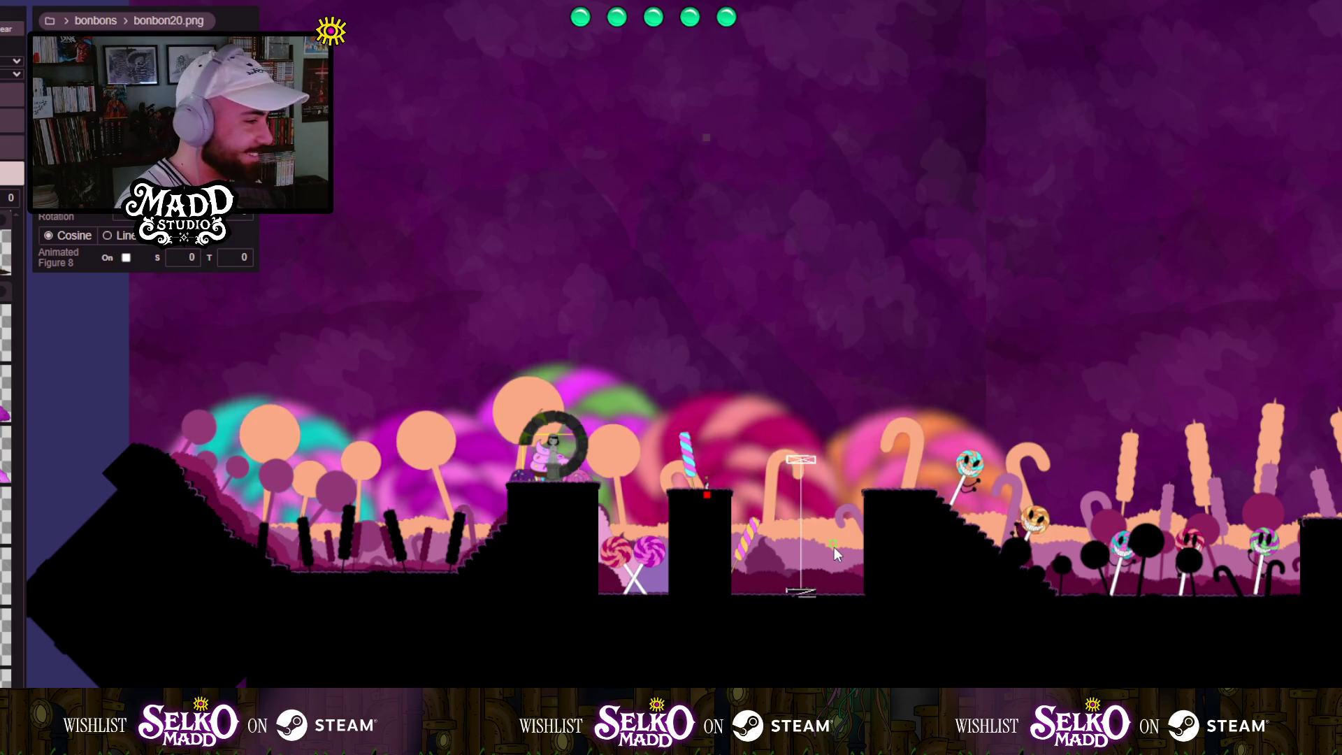
pyautogui.scroll(3, 780, 523)
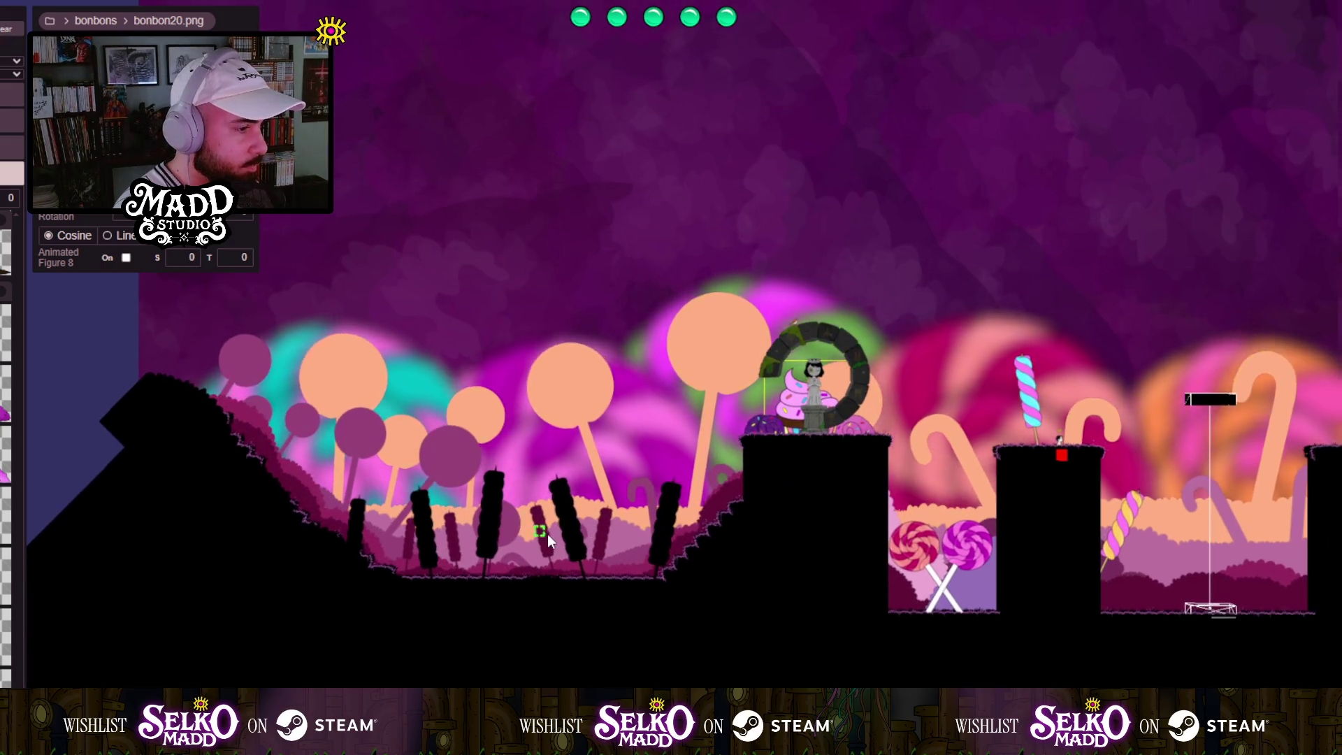
pyautogui.scroll(3, 547, 534)
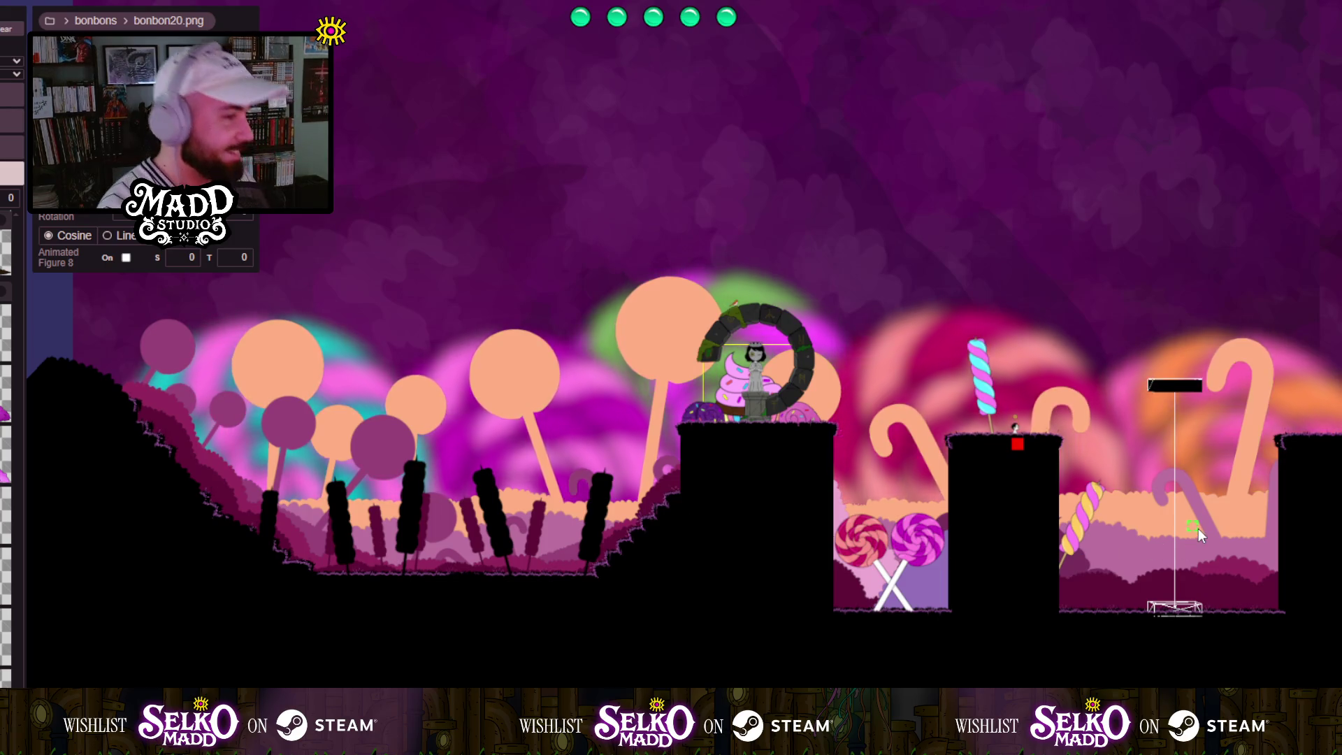
pyautogui.moveTo(1199, 527)
pyautogui.mouseDown()
pyautogui.moveTo(780, 400)
pyautogui.moveTo(742, 440)
pyautogui.mouseUp()
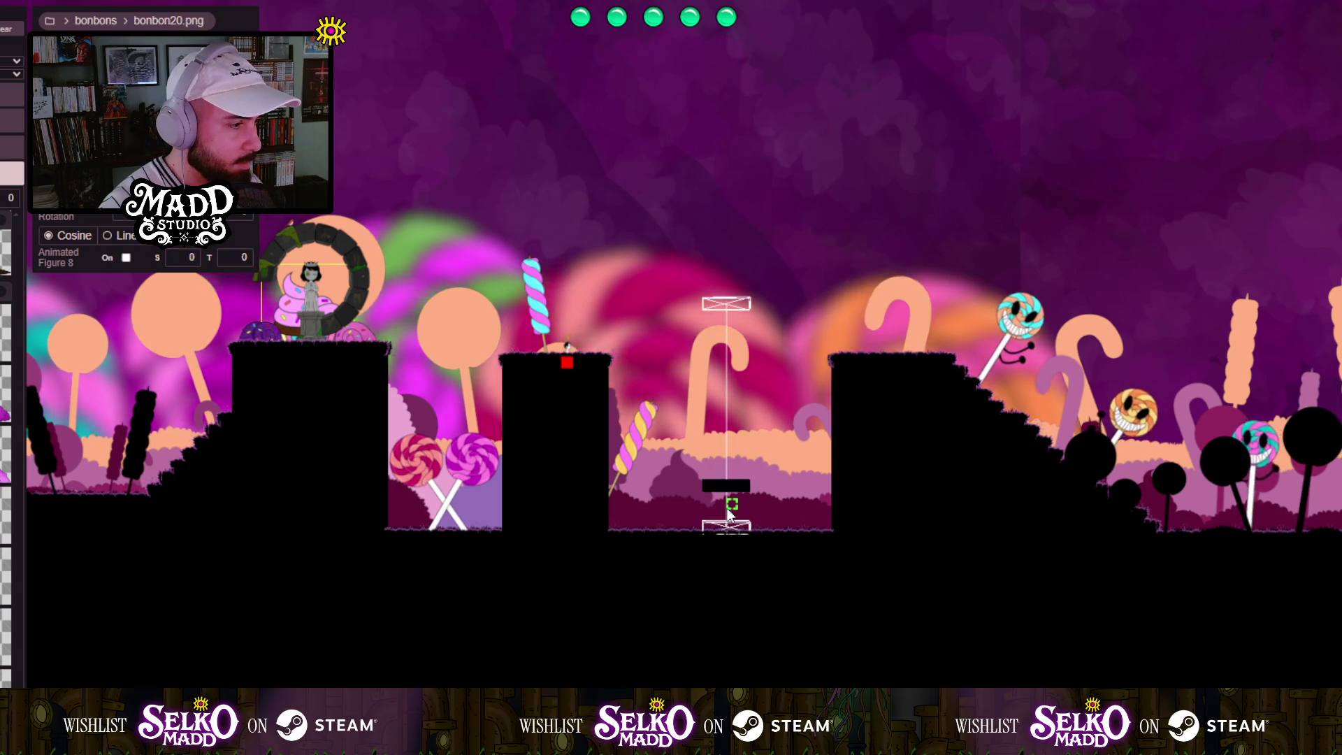
pyautogui.scroll(3, 654, 448)
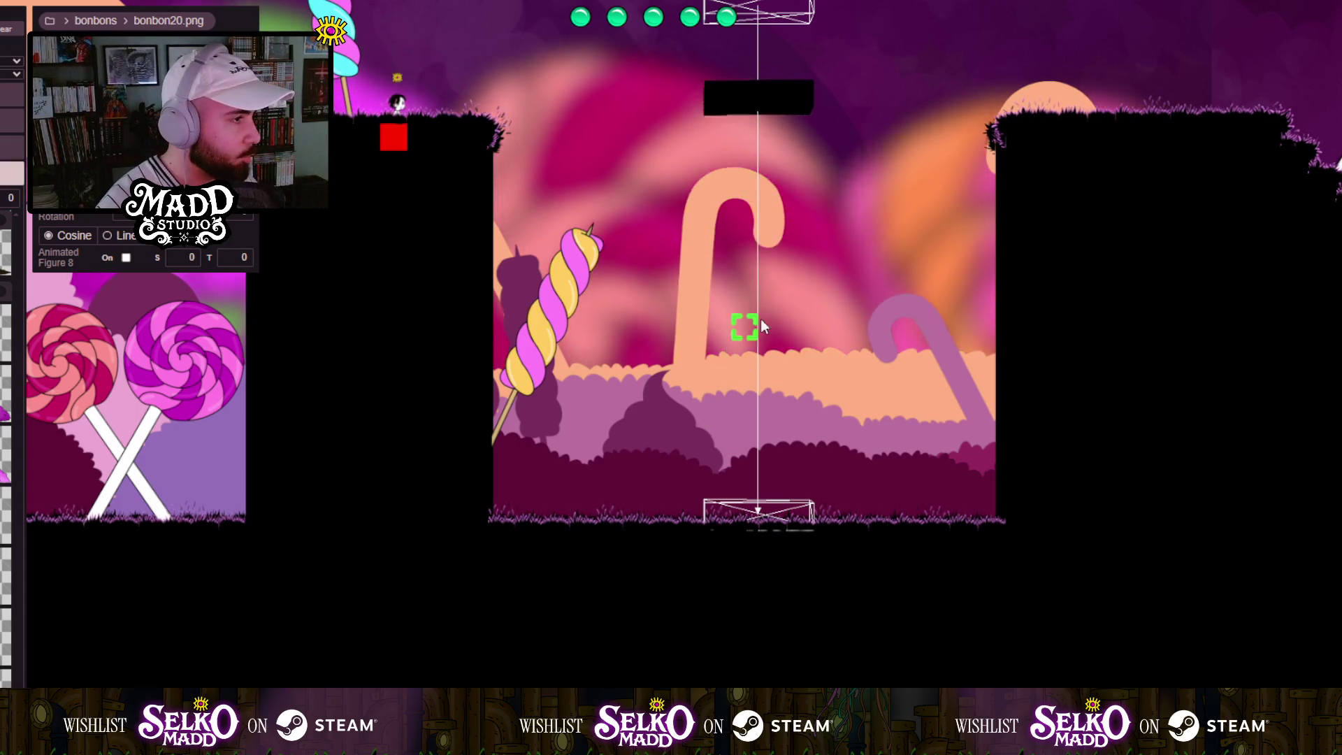
pyautogui.moveTo(735, 214); pyautogui.dragTo(596, 400)
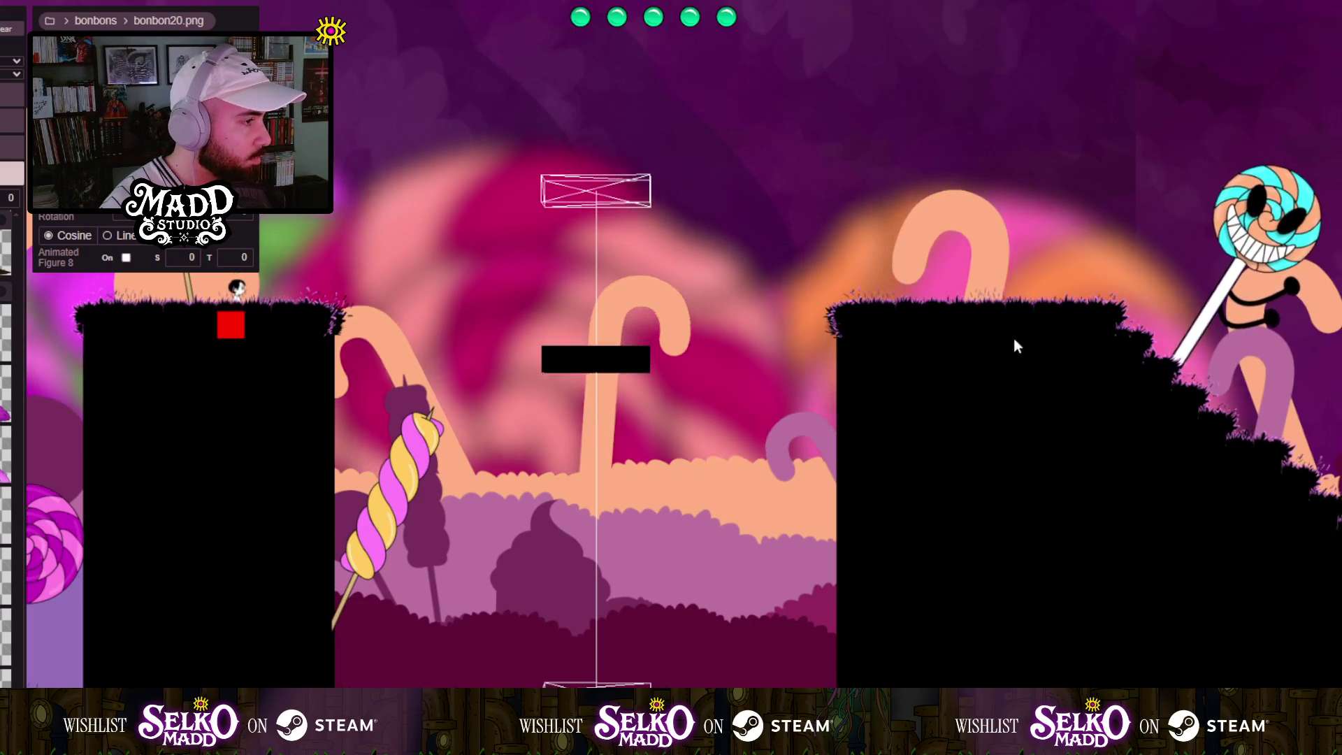
pyautogui.scroll(5, 987, 338)
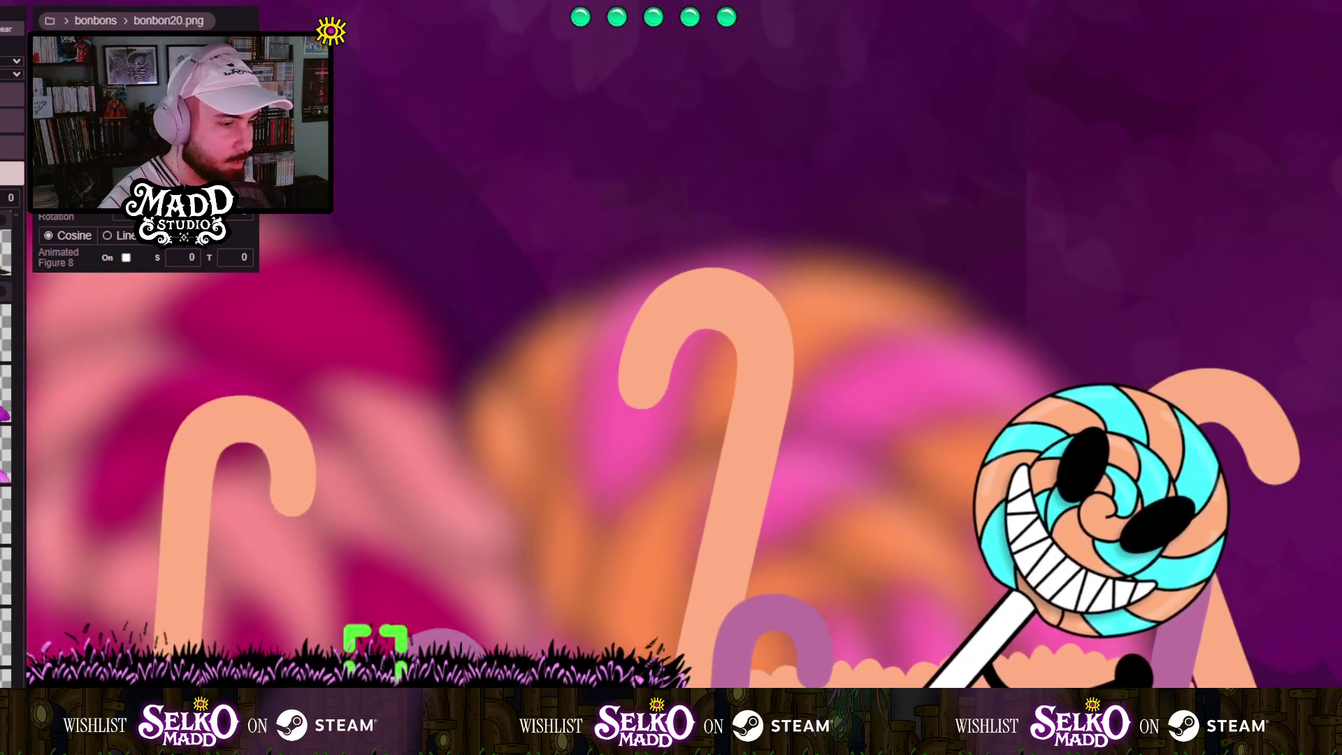
pyautogui.click(902, 387)
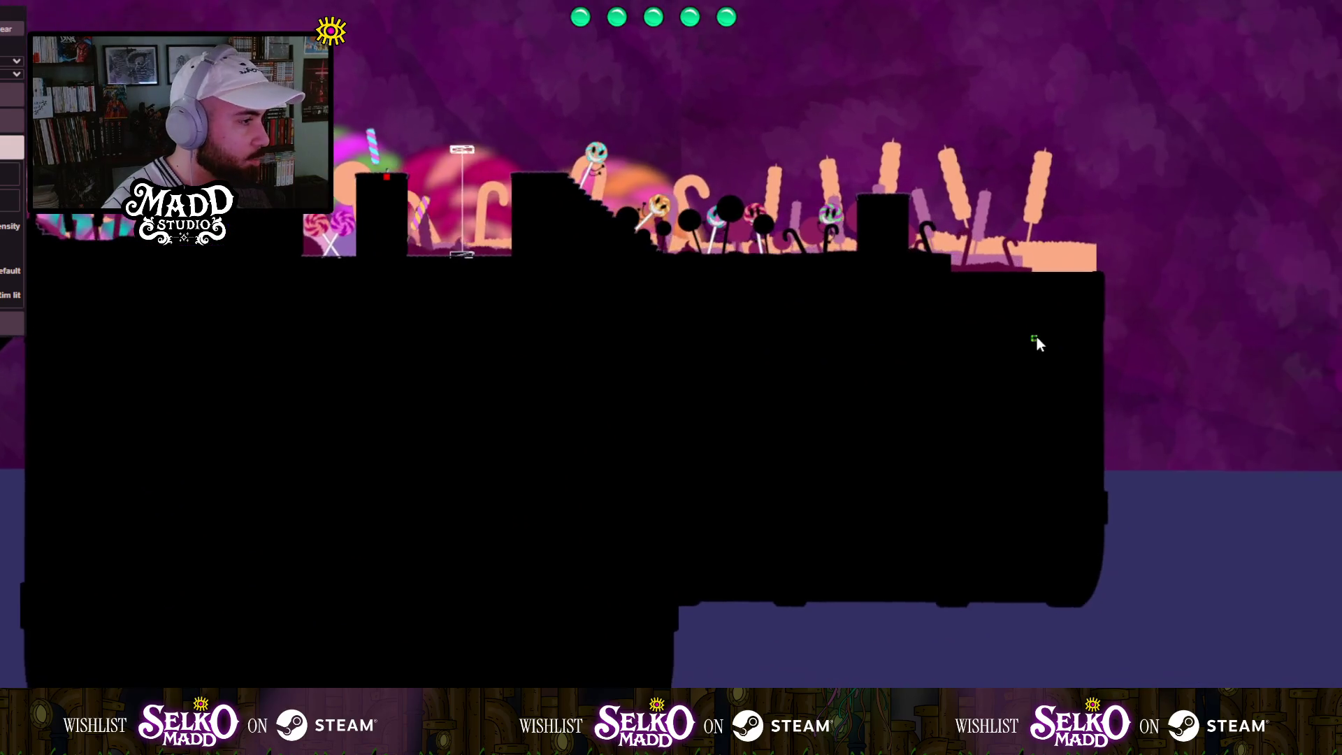
pyautogui.moveTo(1037, 339); pyautogui.dragTo(973, 165)
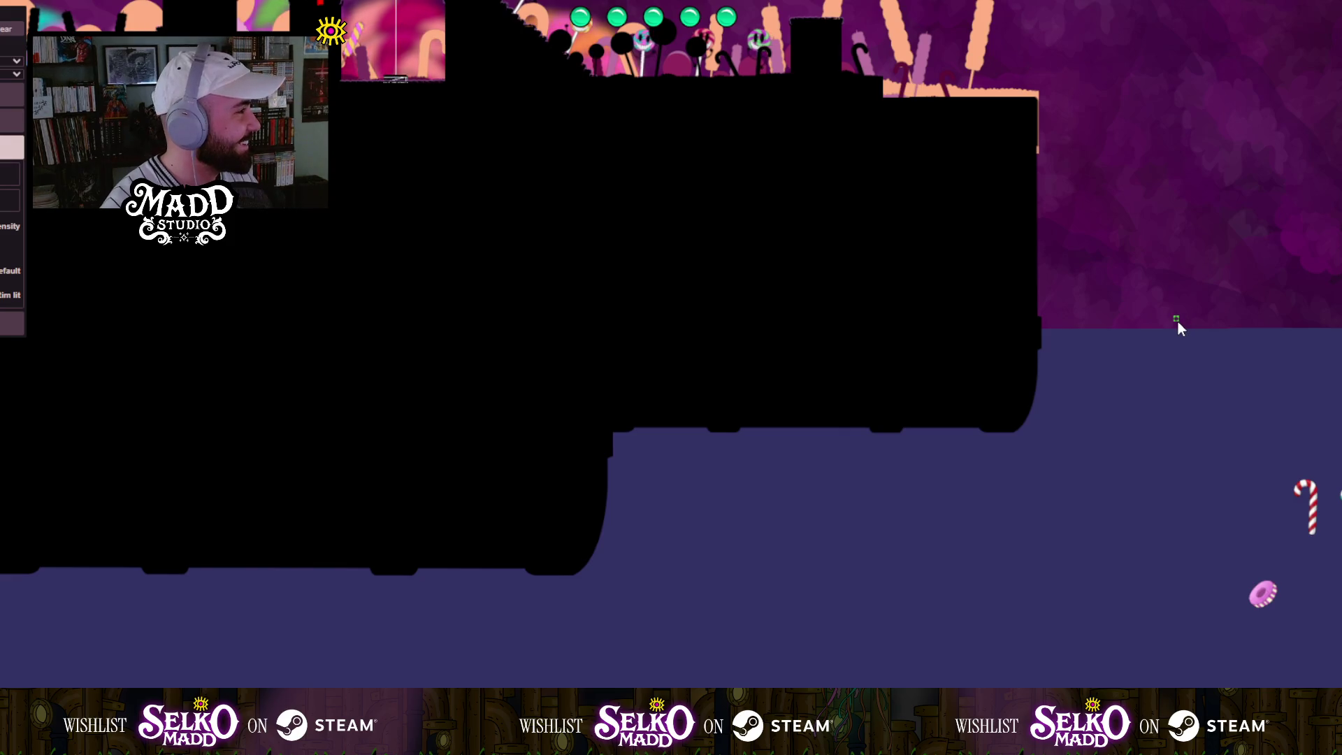
# Pan below the ground to the spare red and teal candy canes and pink donut.
pyautogui.moveTo(1305, 328); pyautogui.dragTo(1293, 440)
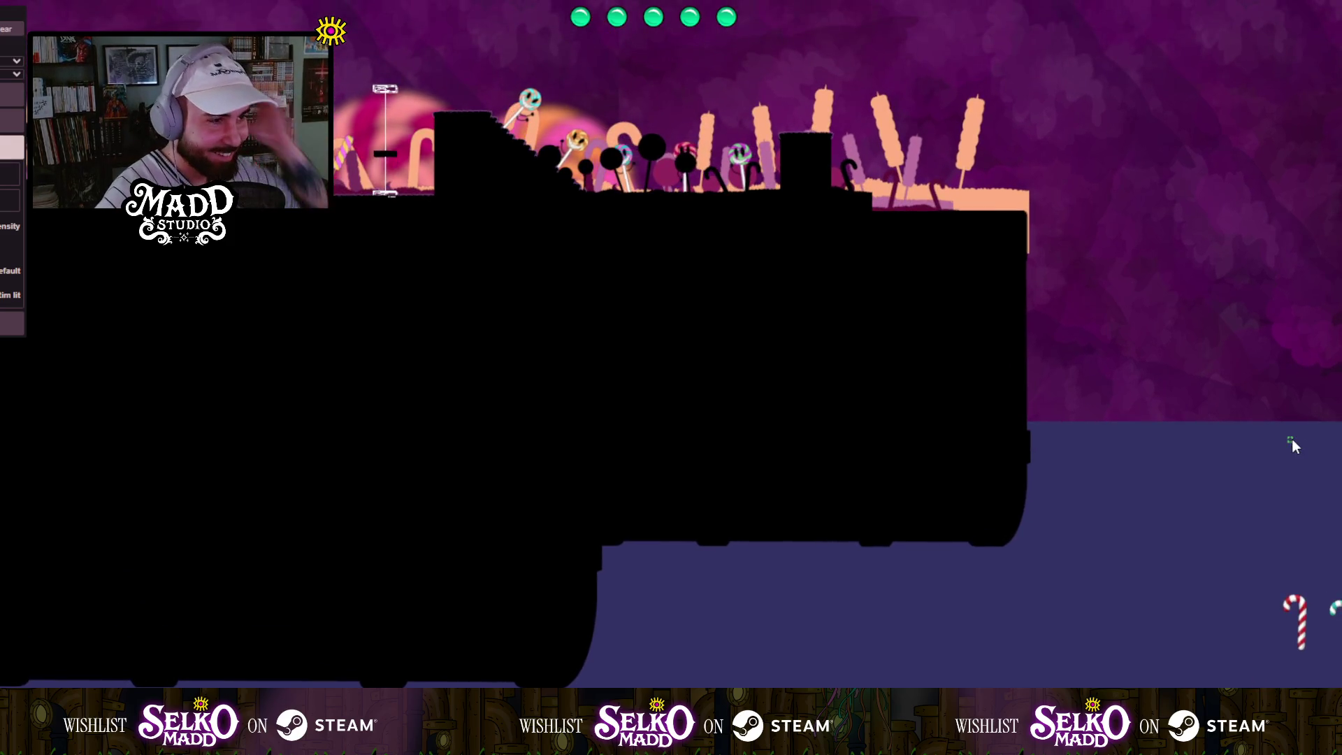
pyautogui.scroll(4, 600, 287)
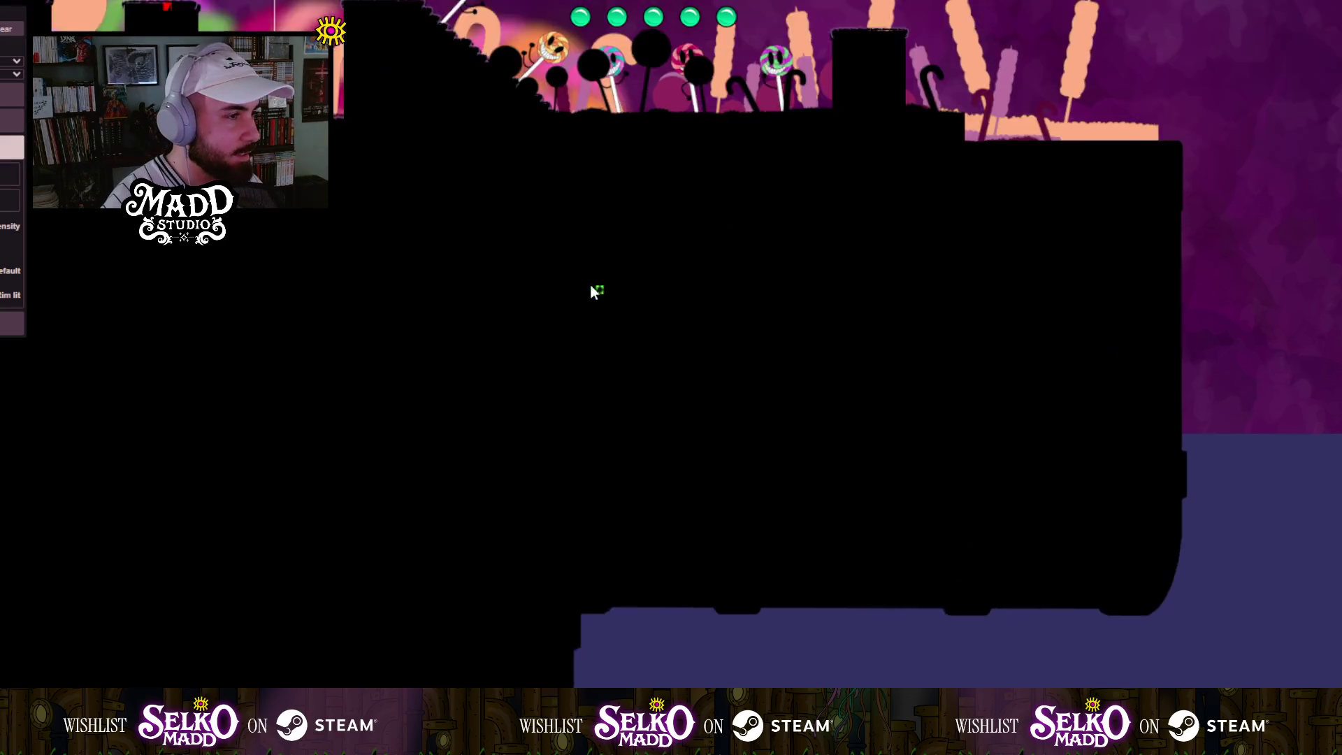
pyautogui.scroll(-3, 762, 434)
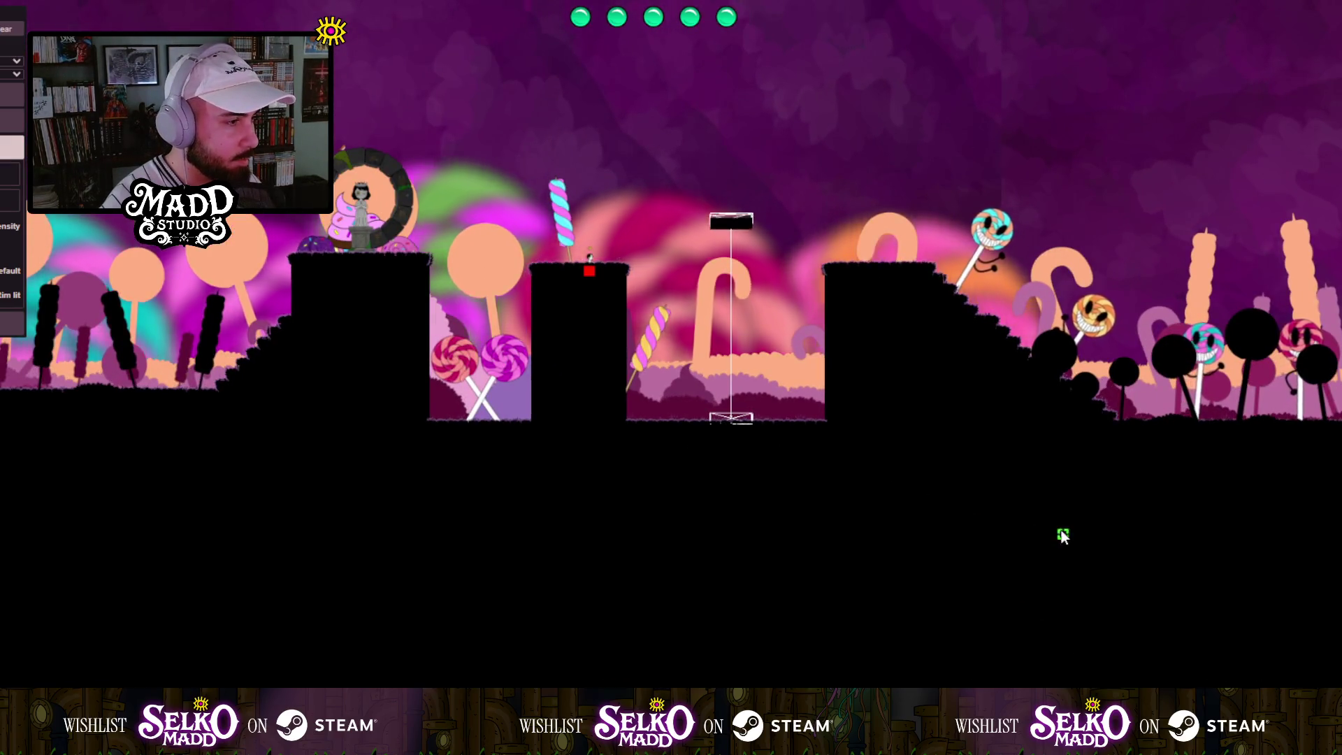
pyautogui.scroll(4, 1007, 430)
pyautogui.scroll(-3, 1049, 435)
pyautogui.scroll(2, 807, 360)
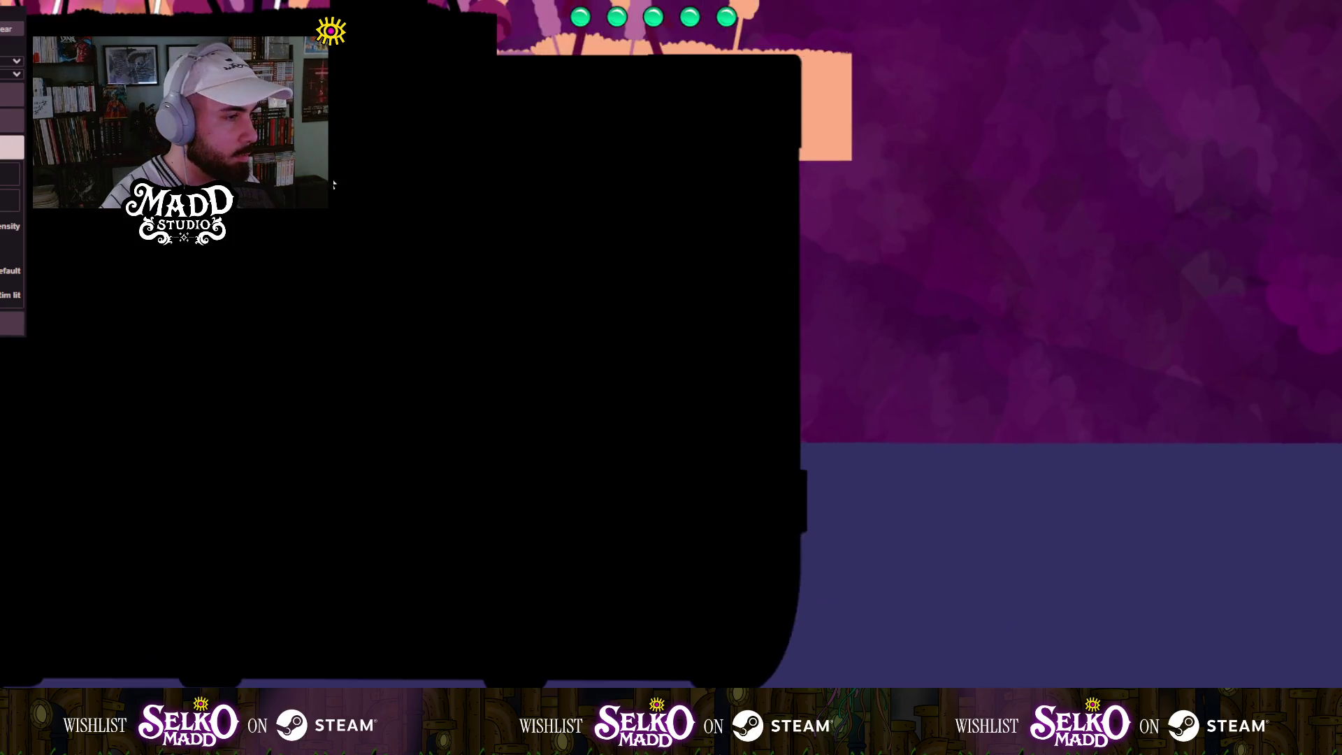
pyautogui.scroll(-4, 398, 406)
pyautogui.scroll(2, 398, 401)
pyautogui.moveTo(364, 377); pyautogui.dragTo(731, 374)
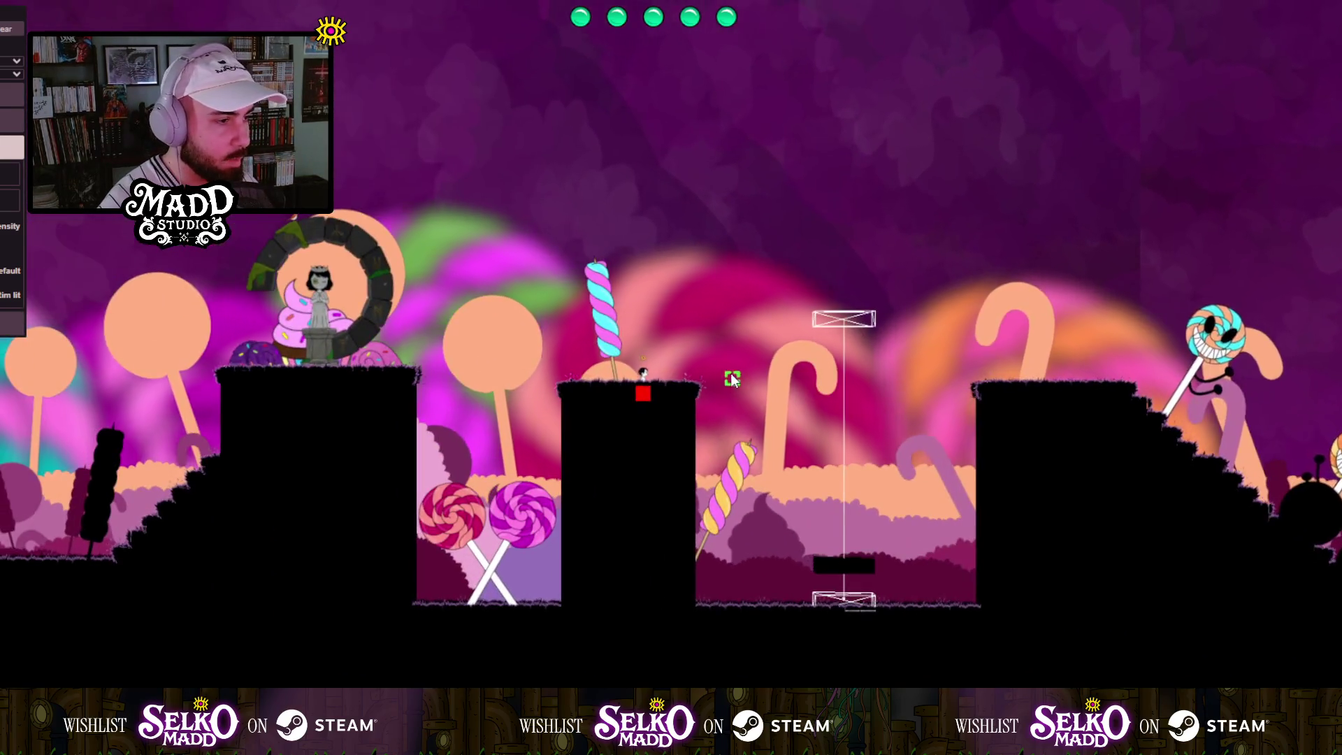
pyautogui.scroll(-3, 674, 422)
pyautogui.moveTo(779, 284); pyautogui.dragTo(605, 72)
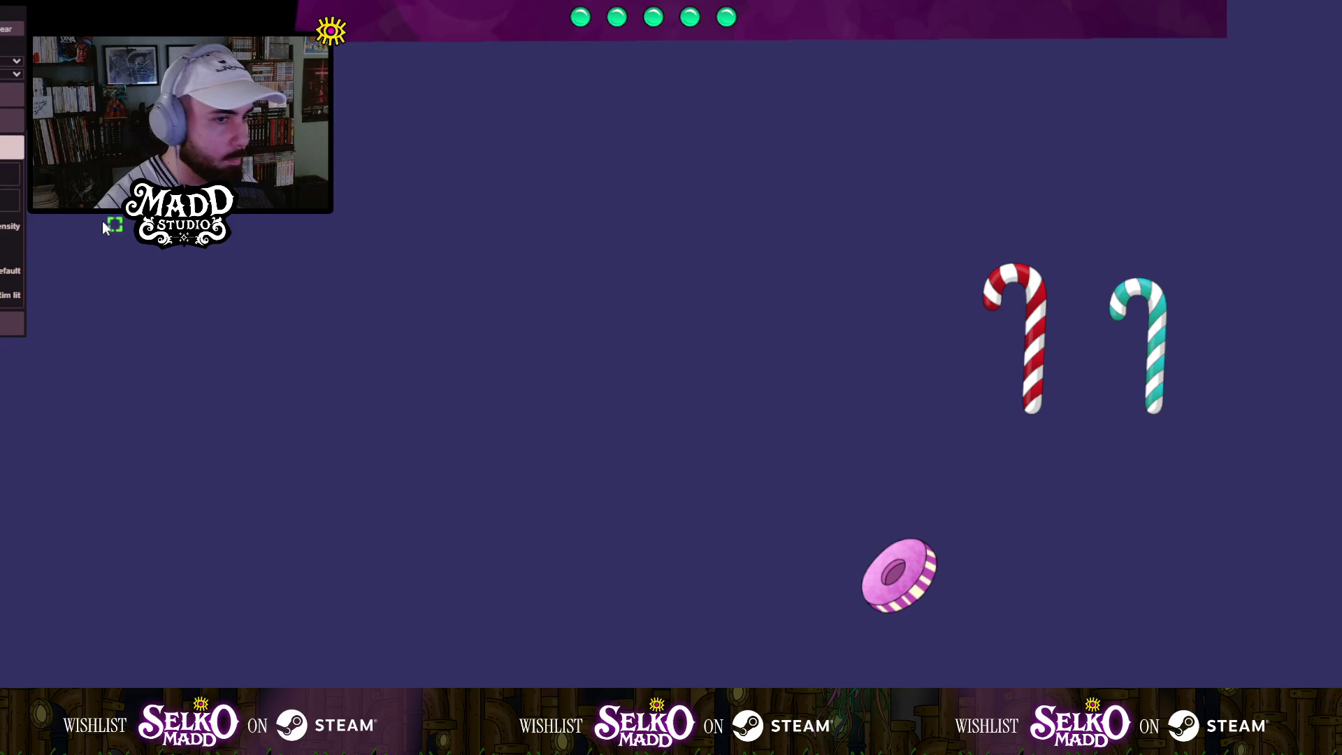
# Drag the red-striped candy cane (bonbon10.png) far left, away from the teal cane.
pyautogui.click(1044, 316)
pyautogui.moveTo(1044, 316)
pyautogui.mouseDown()
pyautogui.moveTo(372, 328)
pyautogui.moveTo(176, 377)
pyautogui.mouseUp()
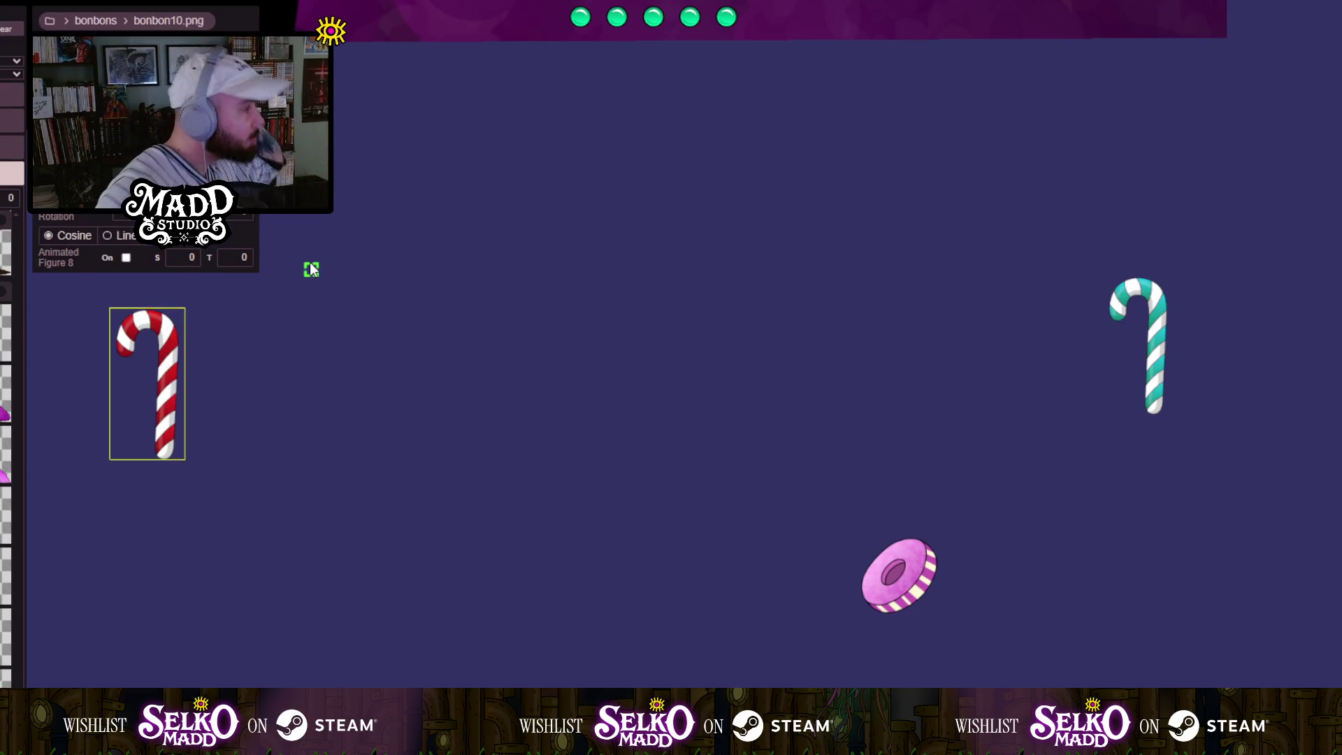